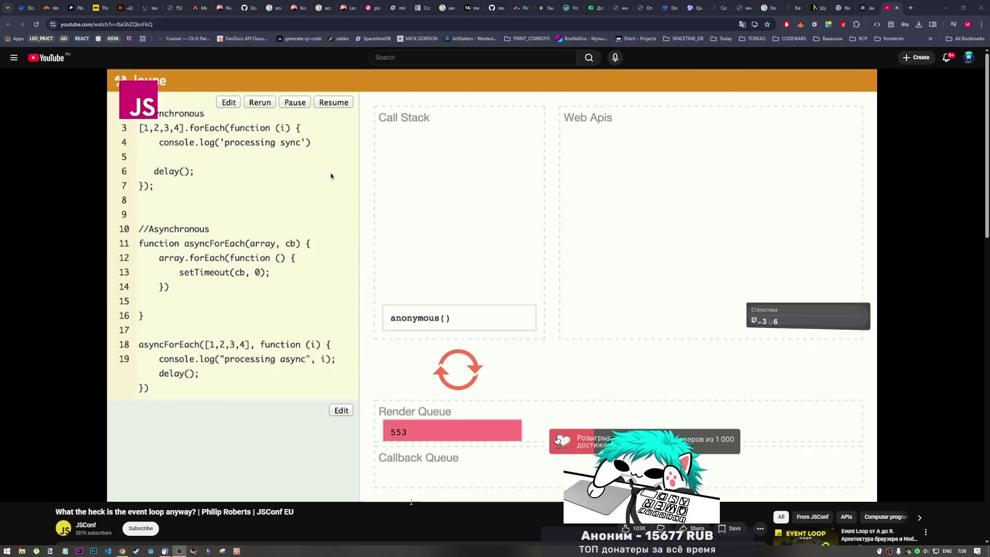
Step: Resume the JSConf EU event loop talk and let it play past the Loupe demo
click(508, 506)
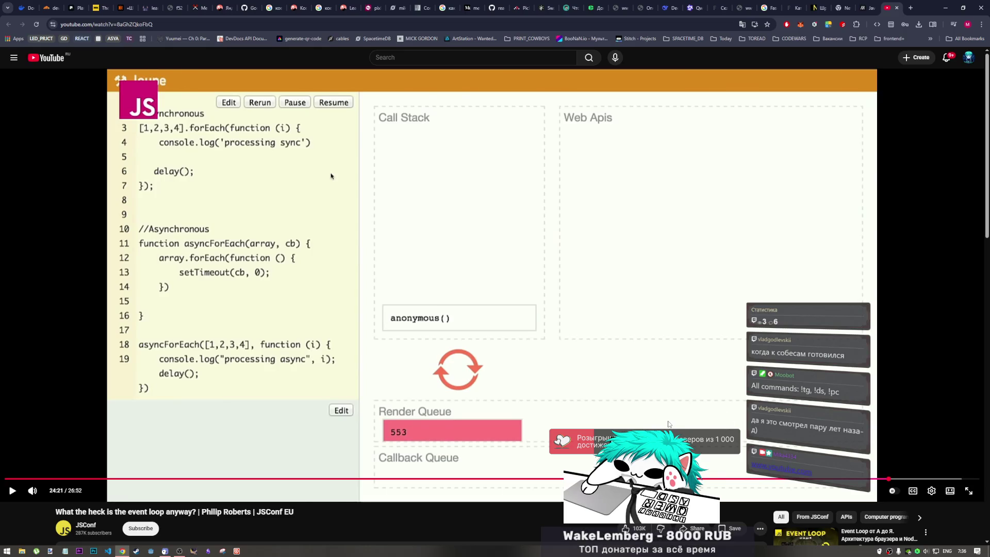
click(654, 411)
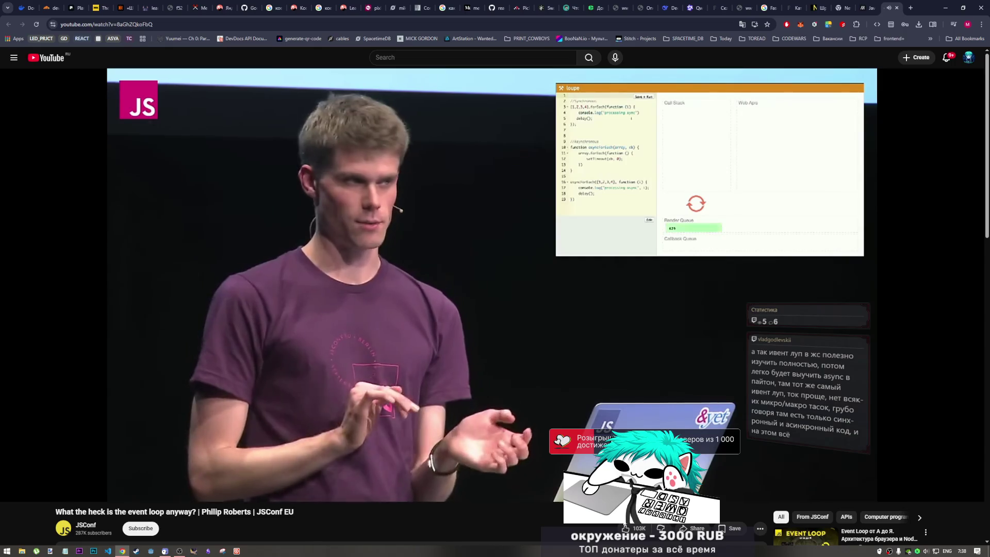
Step: Pause the event loop talk at 26:31
click(690, 352)
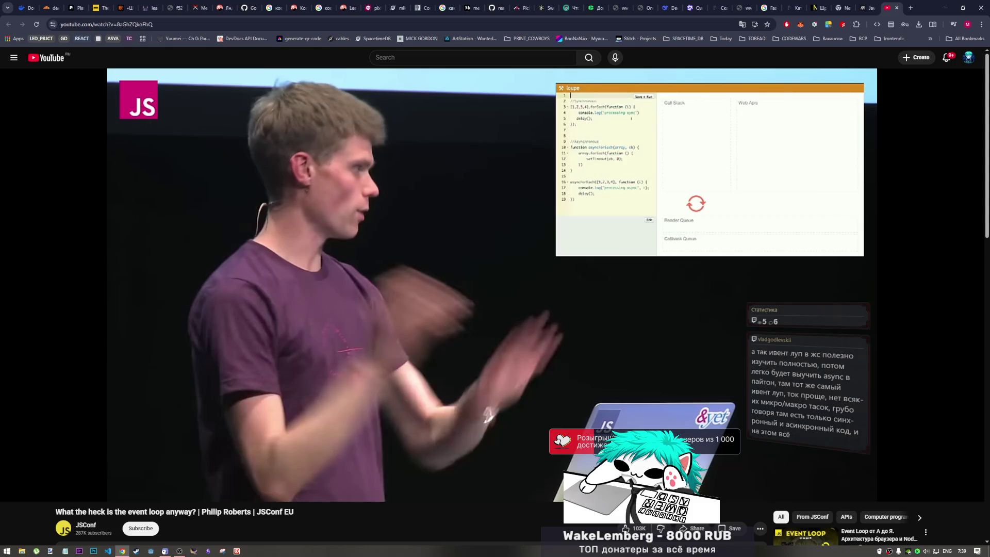
mouse_move(870, 399)
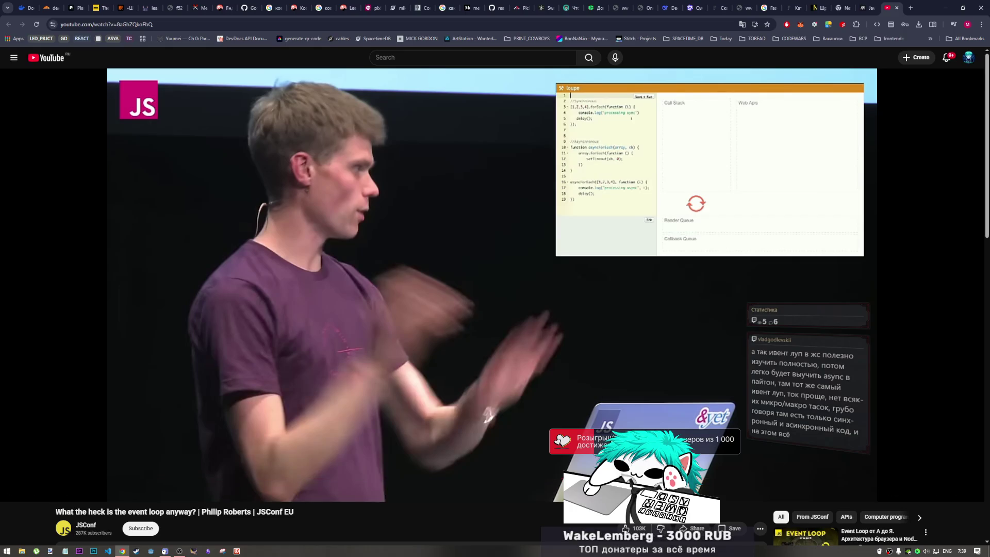
mouse_move(562, 499)
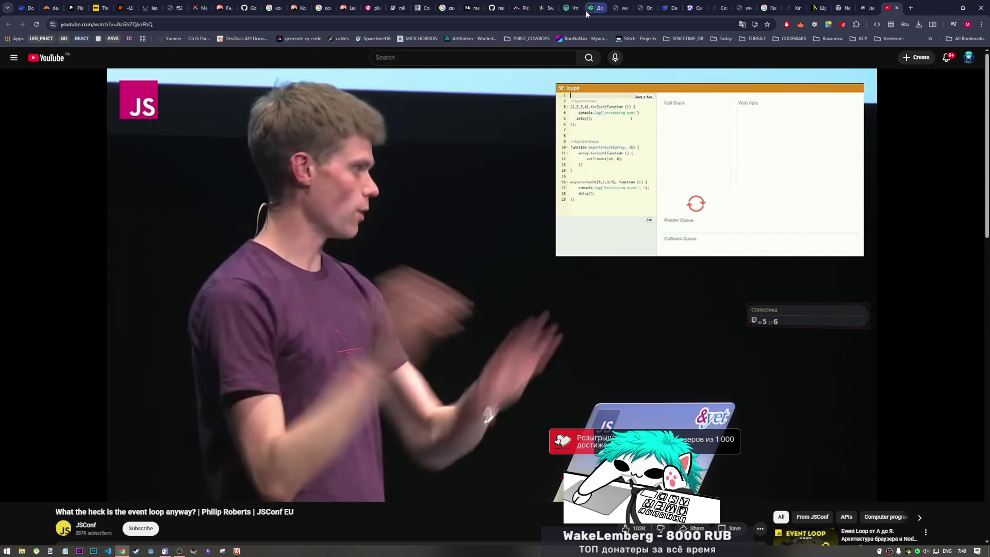
mouse_move(535, 386)
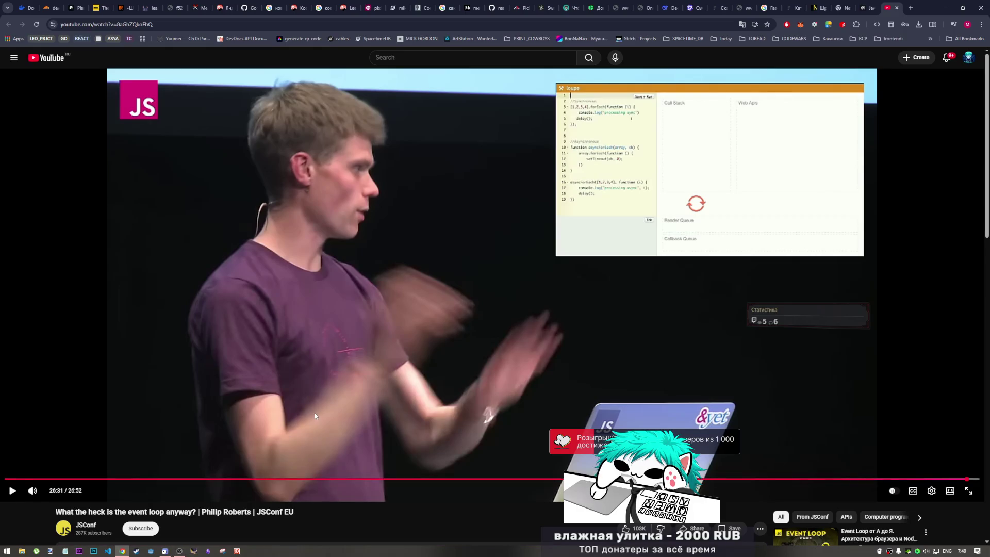
Step: Bring the OBS recording window forward and start a new blank browser tab
mouse_move(181, 553)
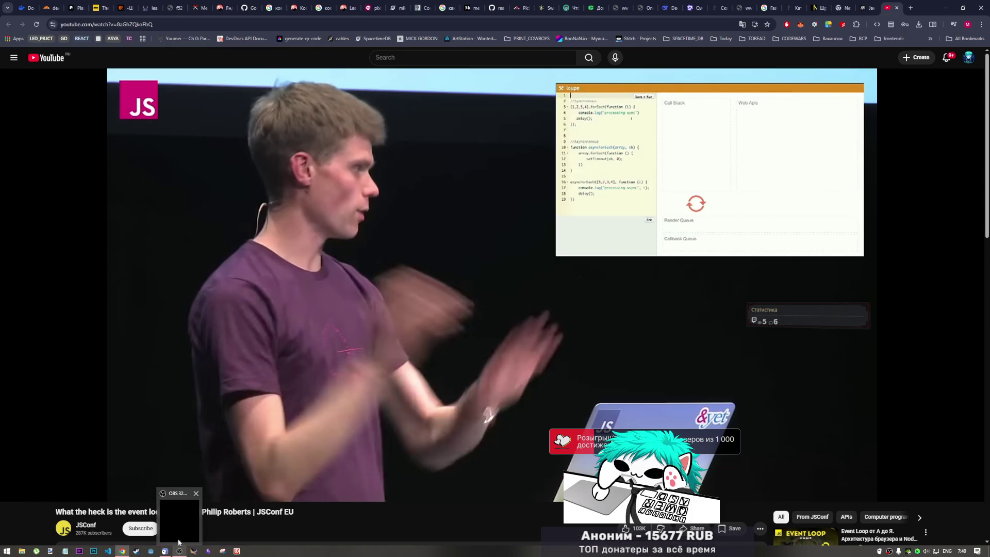
click(177, 532)
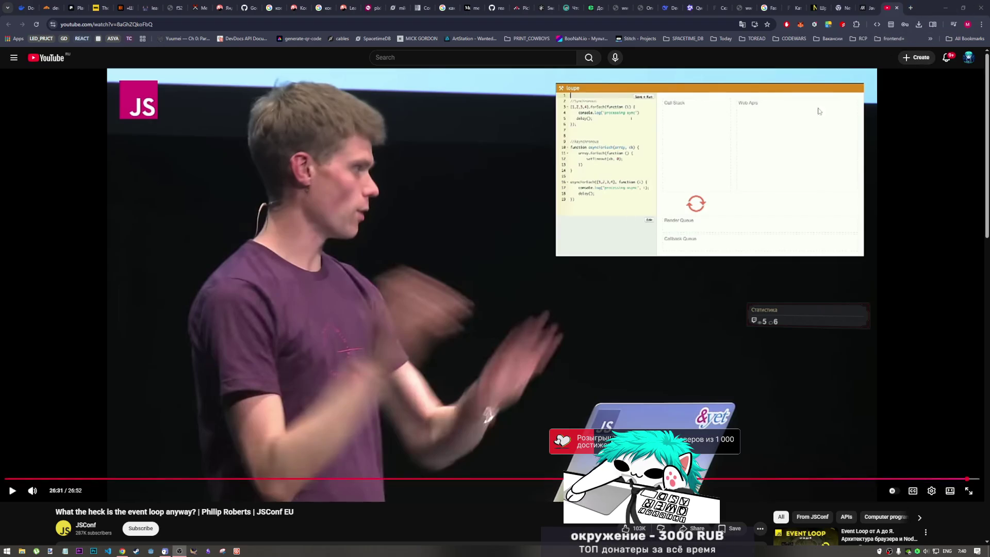
click(911, 9)
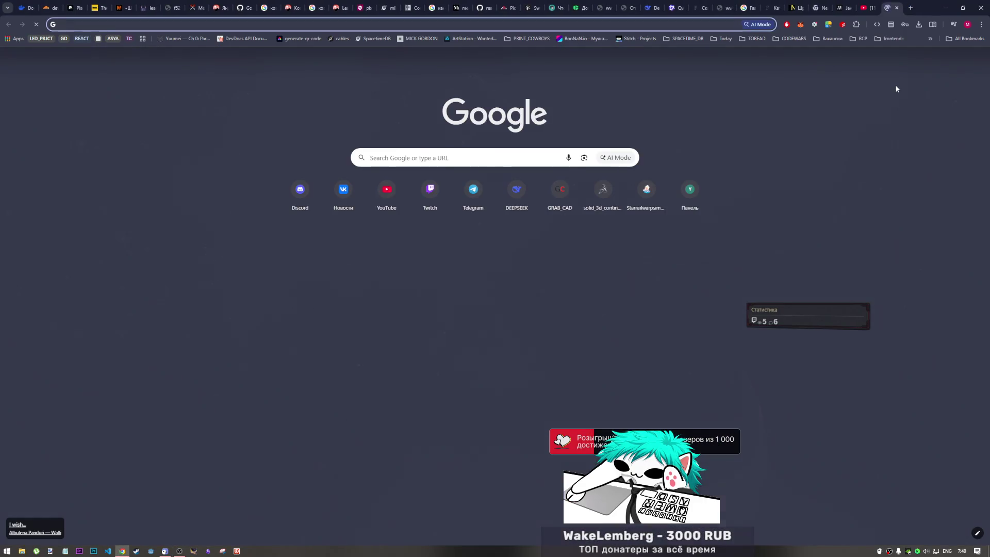
Step: Search Google for 'python' and open the ru.wikipedia.org Python article from the results
key(alt+shift)
text(знерщт)
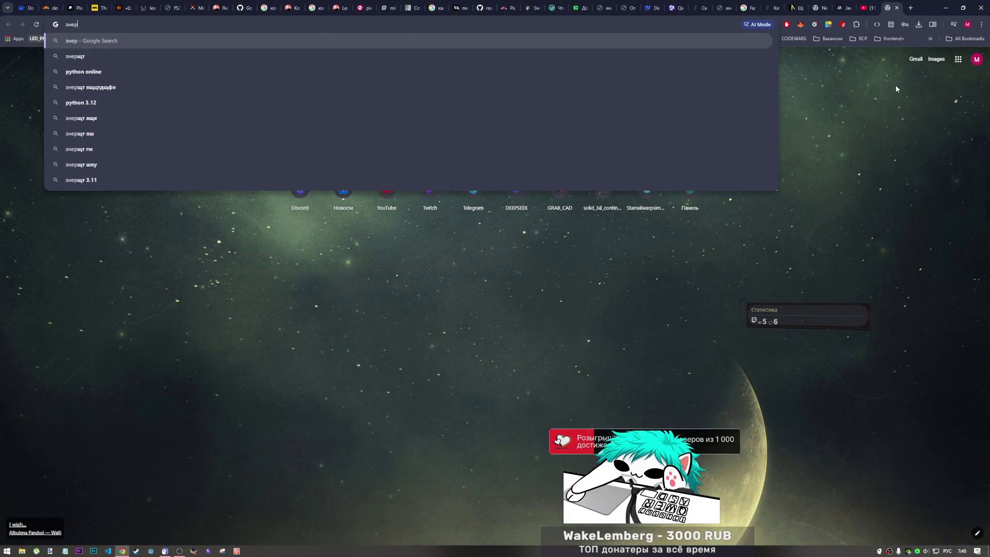
key(Down)
key(Return)
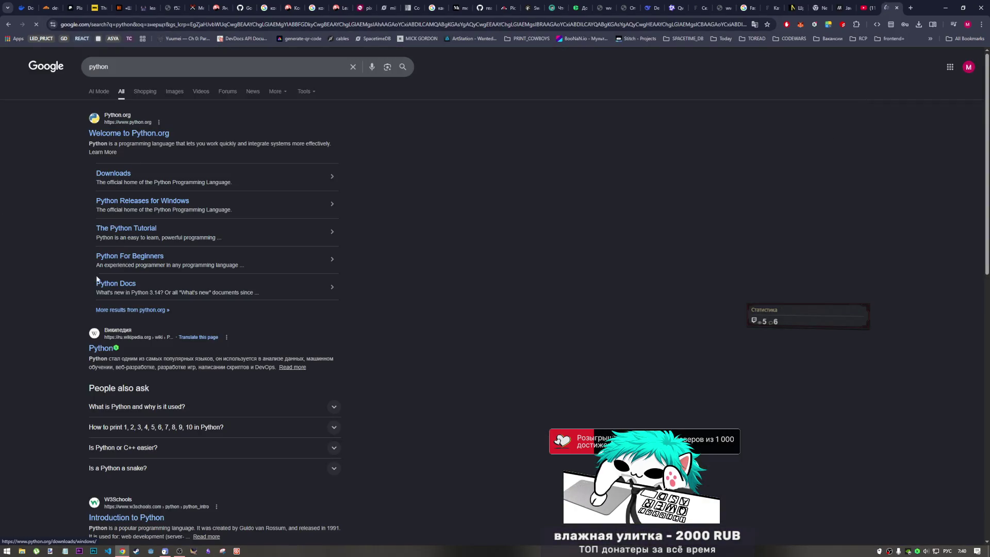
click(102, 349)
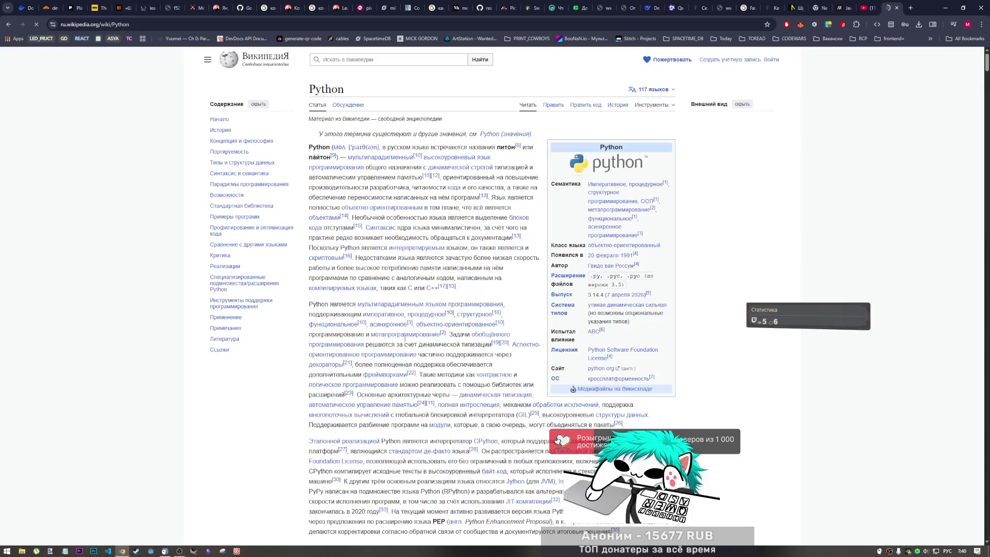
scroll(511, 177, down, 1)
Step: Scroll the Python article from the intro through История to Концепция и философия
scroll(510, 177, down, 2)
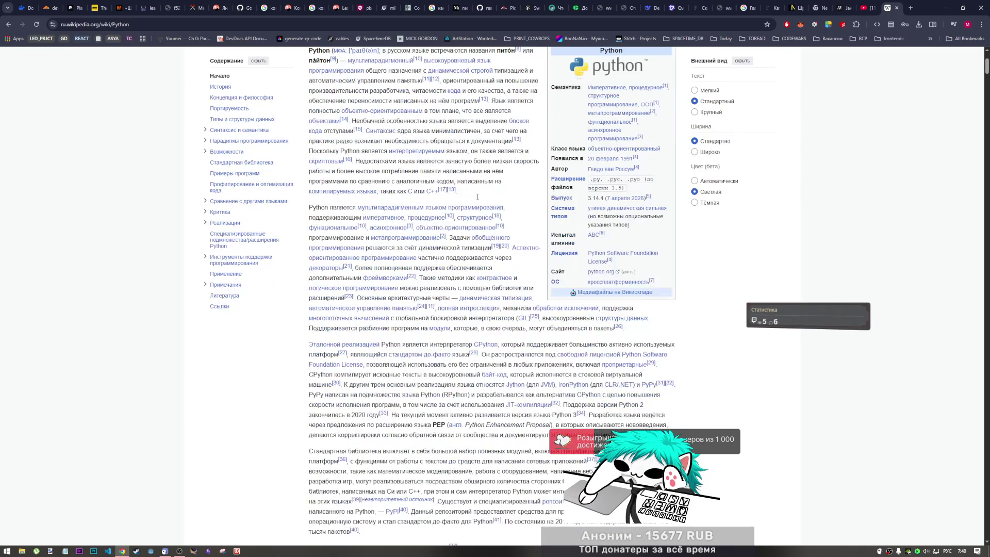
scroll(609, 197, up, 2)
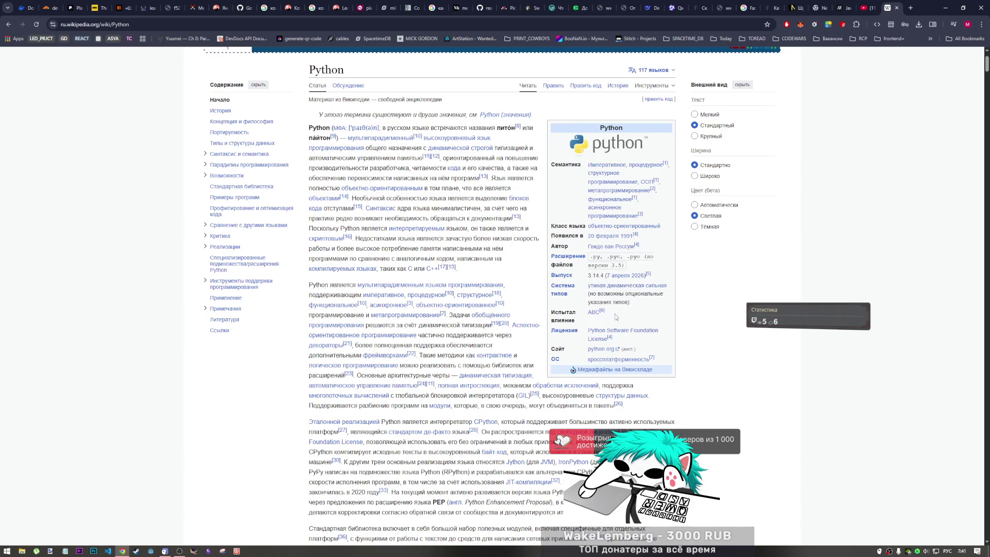
mouse_move(599, 335)
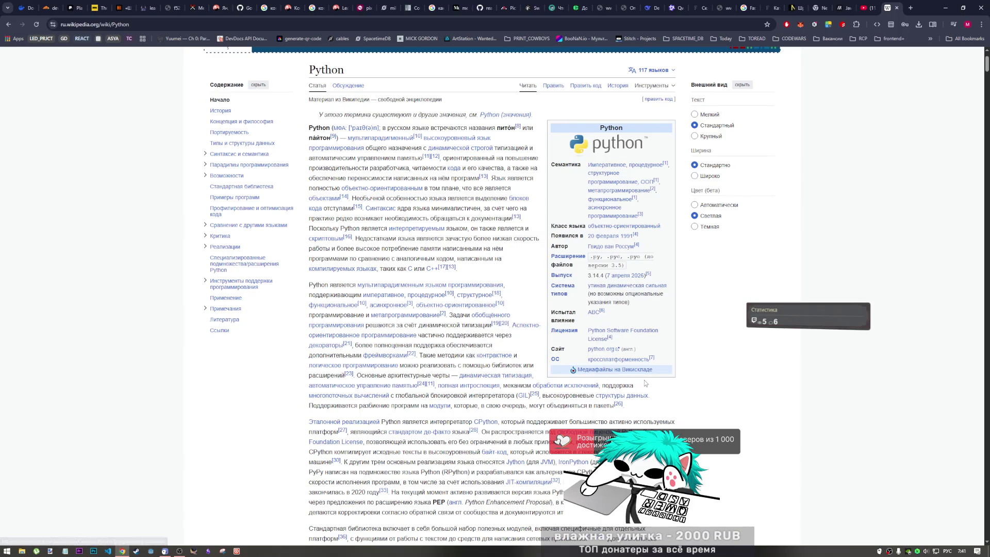
scroll(360, 142, down, 2)
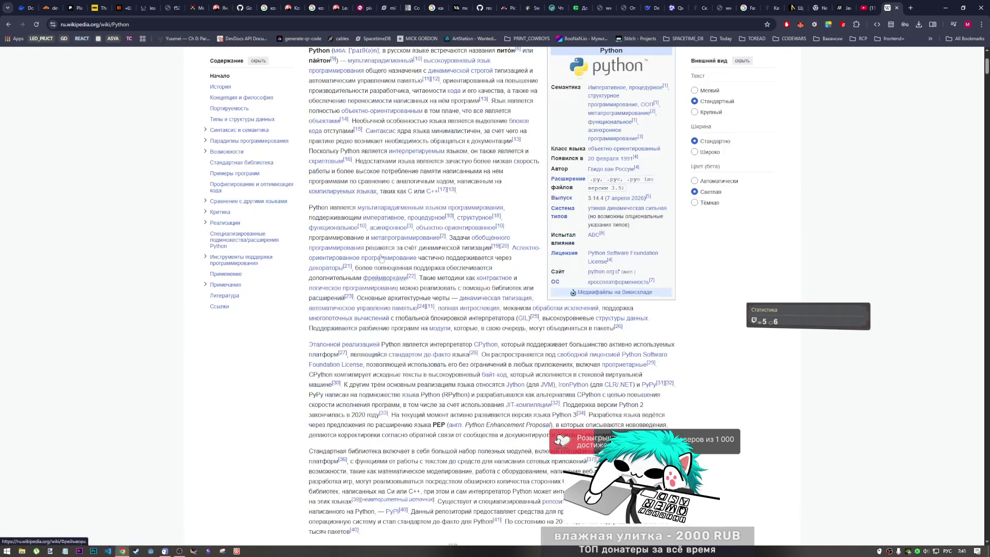
mouse_move(409, 214)
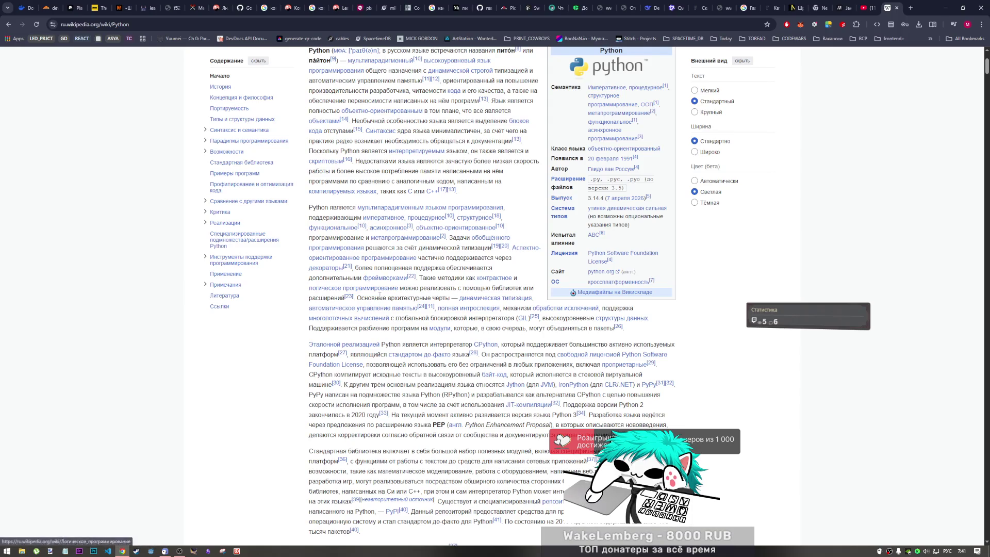
scroll(392, 247, down, 1)
scroll(344, 307, down, 1)
scroll(344, 307, down, 4)
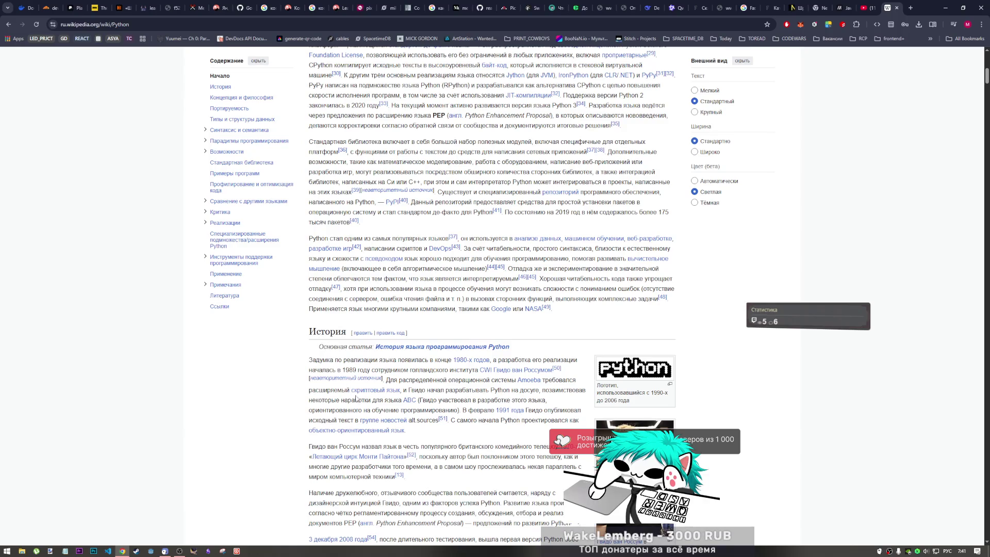
scroll(356, 397, down, 2)
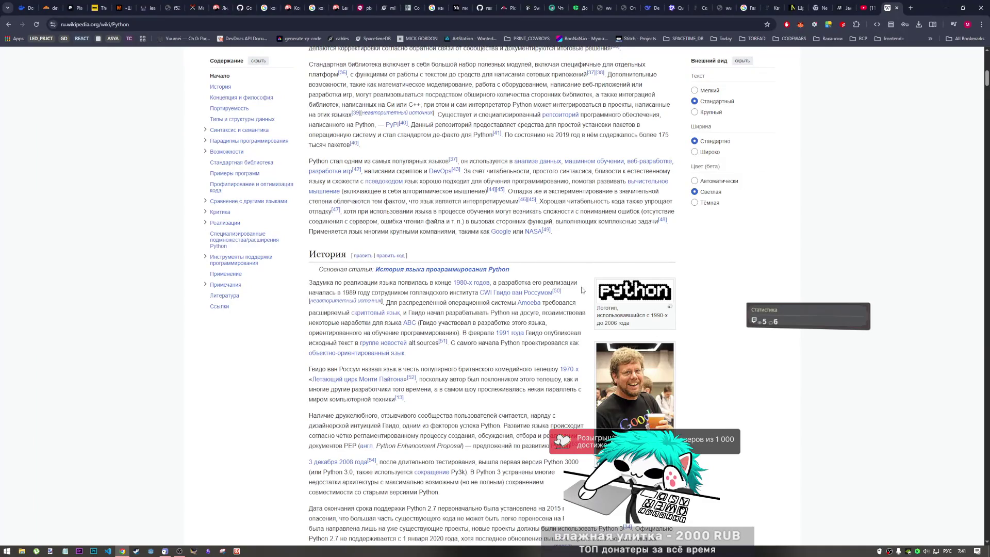
scroll(583, 291, down, 8)
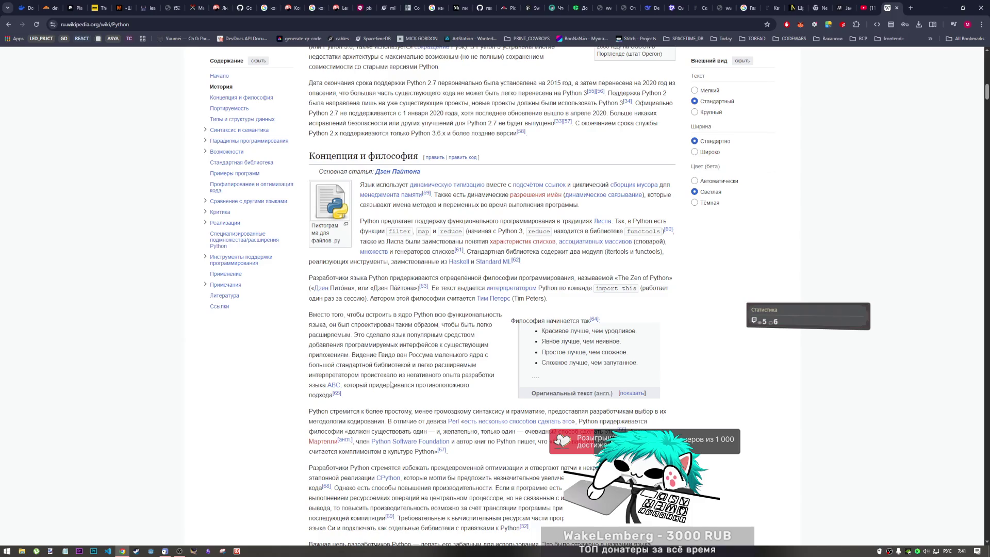
scroll(450, 324, down, 2)
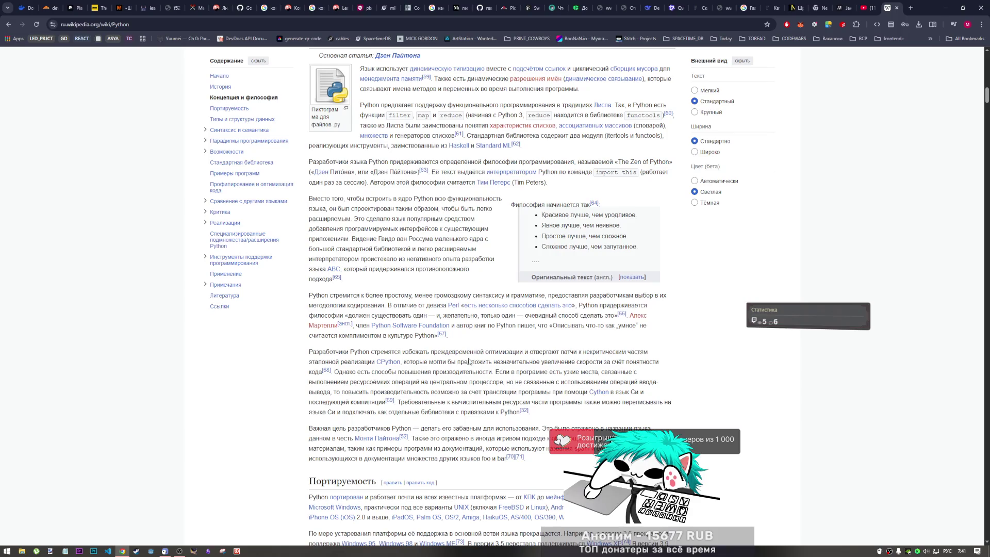
Step: Scroll past Портируемость, Типы и структуры данных and Синтаксис и семантика to Парадигмы программирования
scroll(451, 395, down, 3)
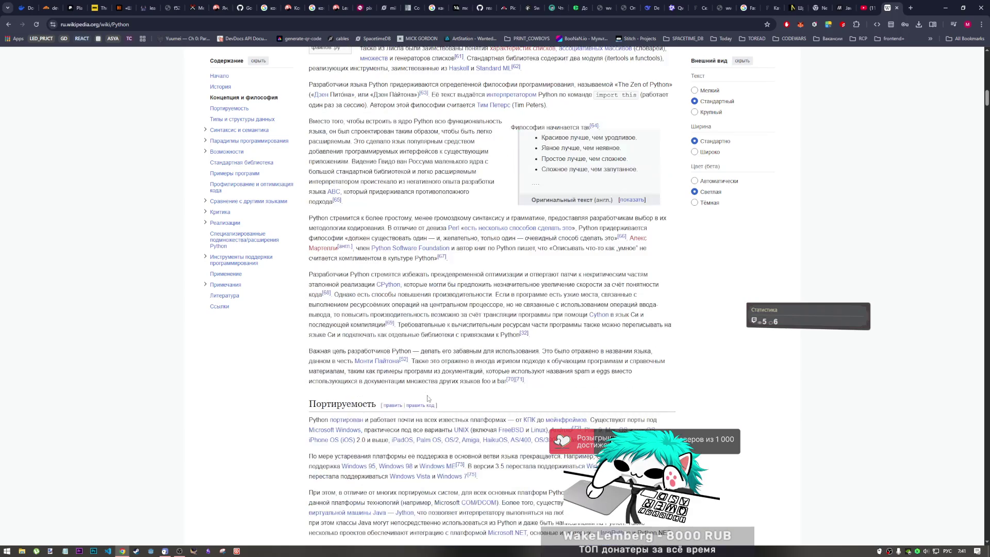
scroll(451, 395, down, 3)
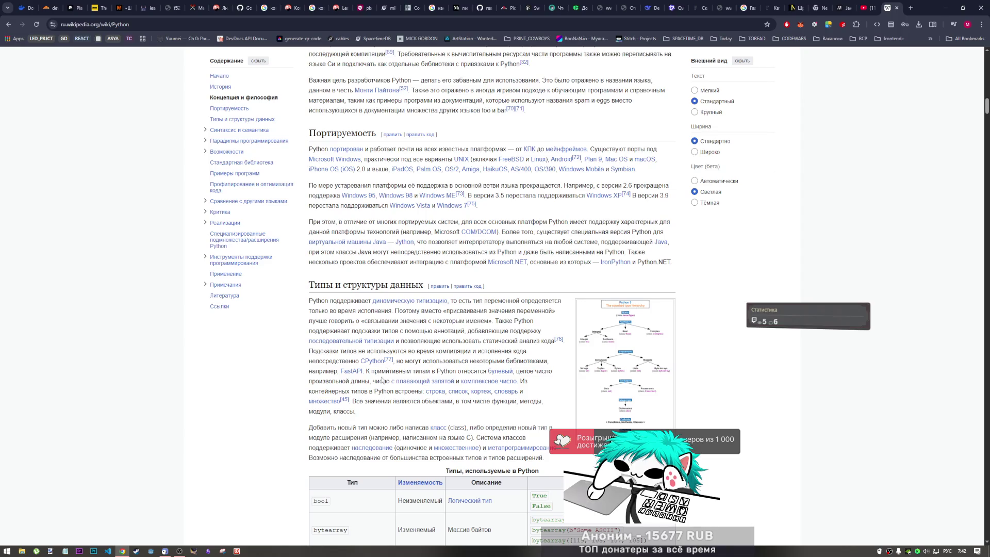
scroll(420, 397, down, 1)
scroll(421, 397, down, 2)
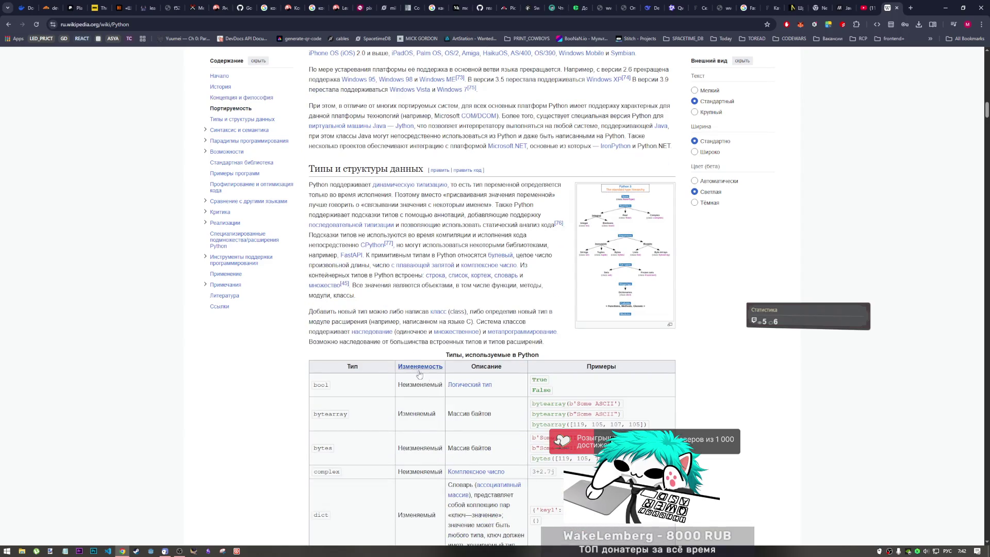
scroll(413, 391, down, 3)
scroll(408, 390, down, 10)
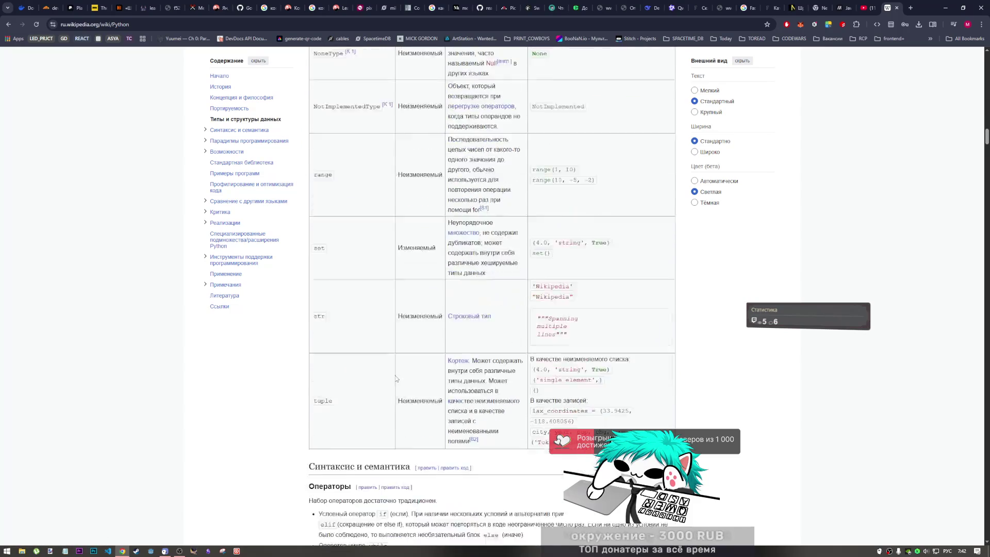
scroll(395, 373, down, 1)
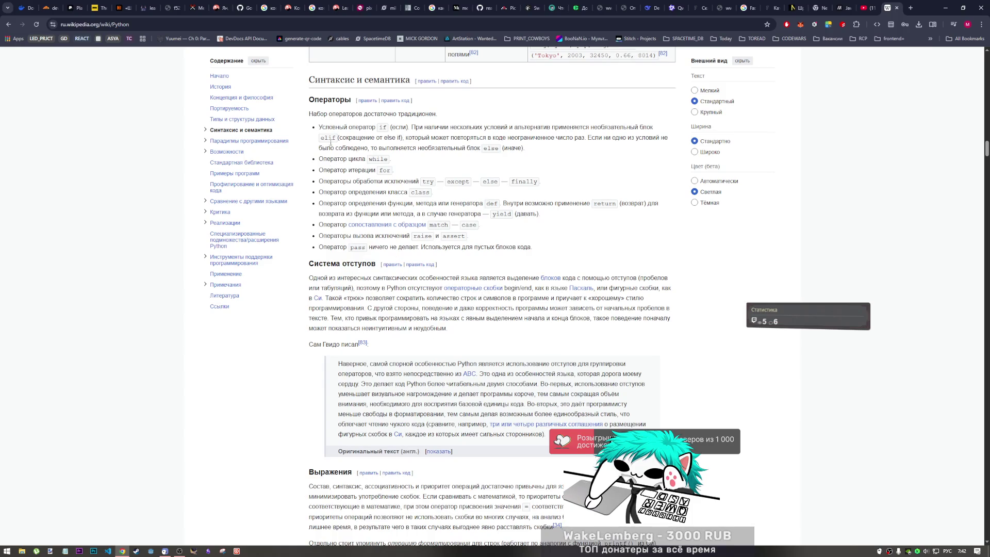
scroll(359, 298, down, 8)
scroll(360, 298, up, 6)
scroll(428, 257, down, 15)
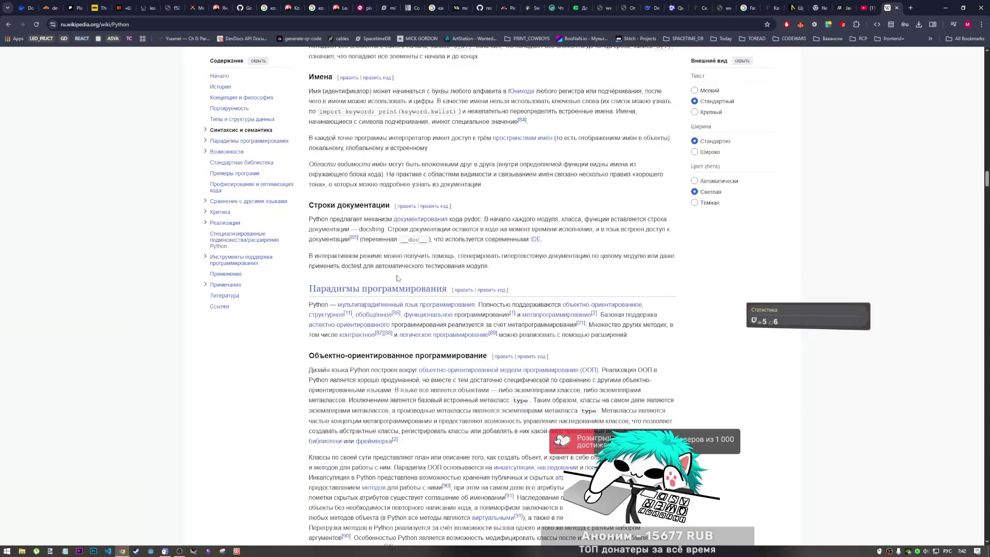
scroll(434, 287, down, 2)
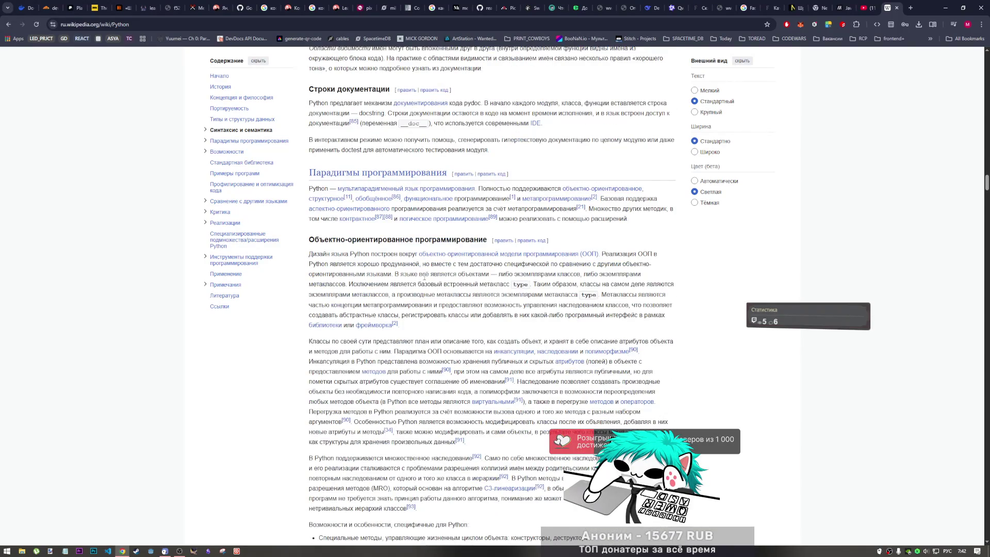
Step: Scroll to asynchronous programming and mark version 3.5 in the asyncio paragraph
scroll(425, 278, down, 3)
scroll(339, 262, down, 2)
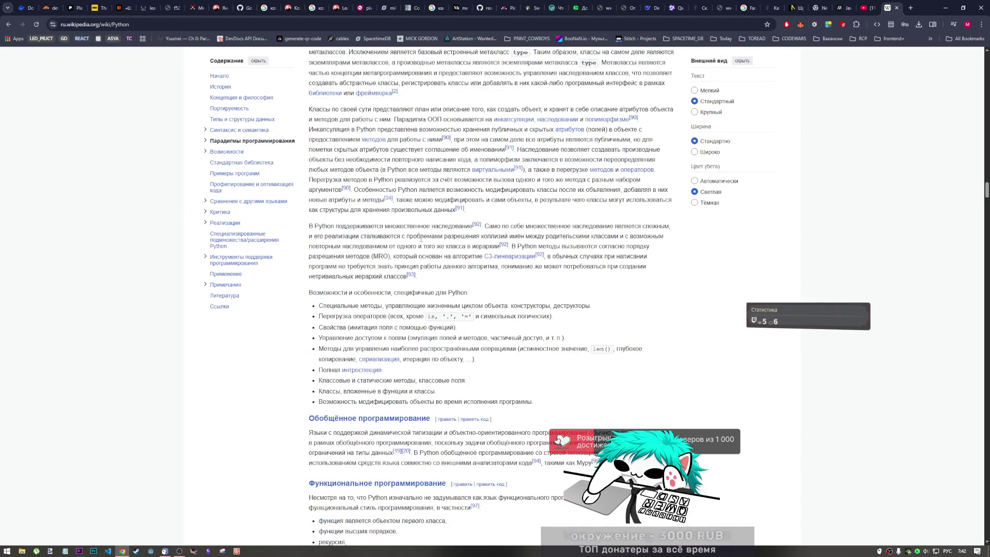
scroll(490, 313, down, 3)
scroll(475, 316, up, 4)
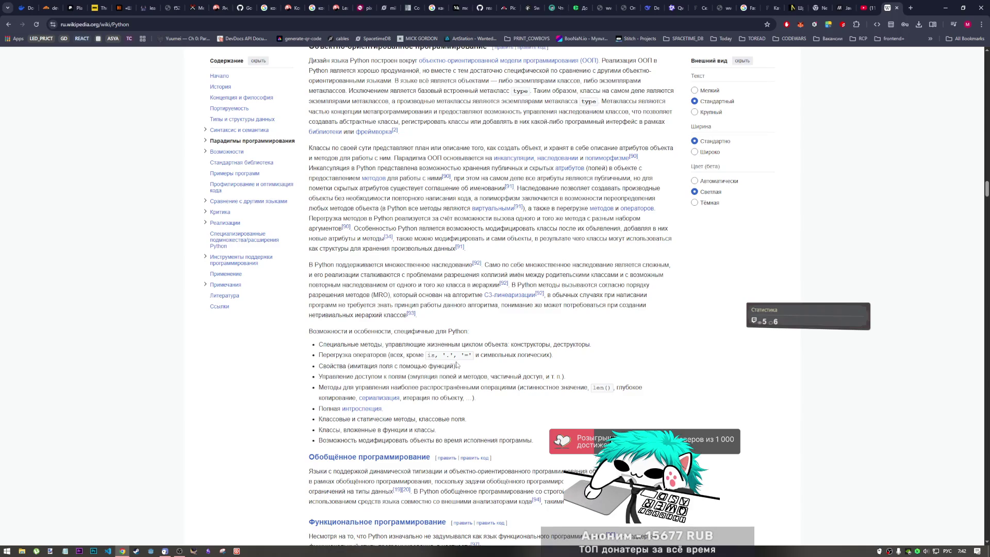
scroll(456, 365, down, 3)
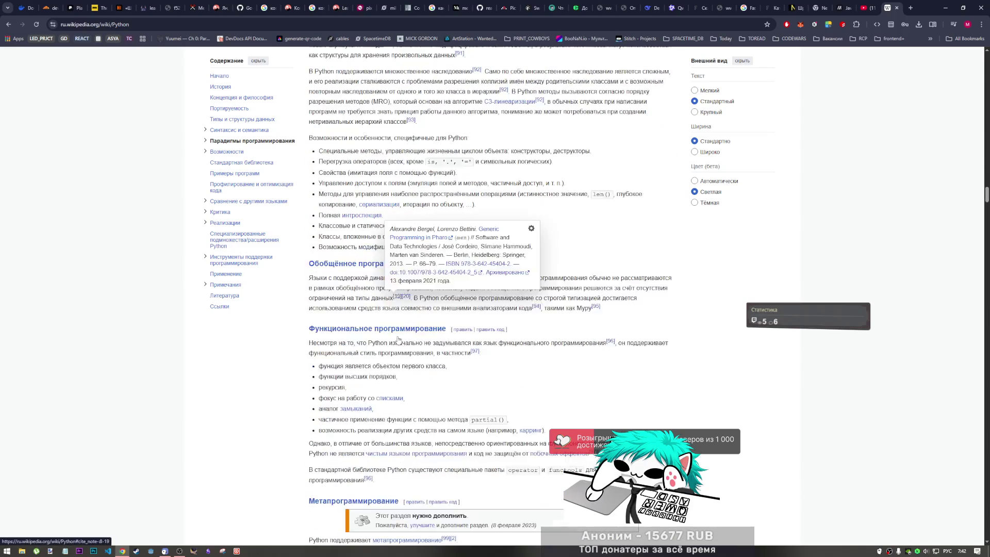
scroll(433, 256, down, 2)
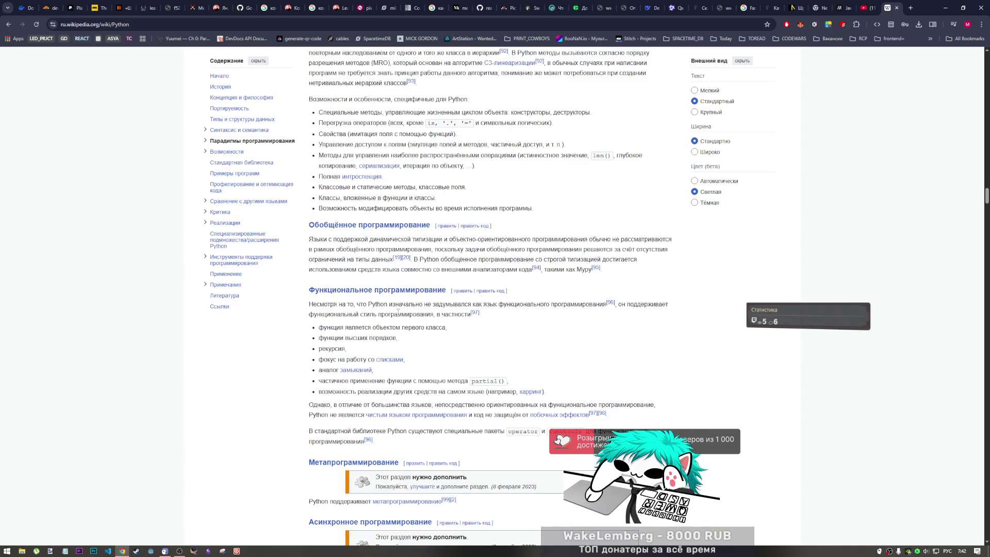
scroll(384, 336, down, 1)
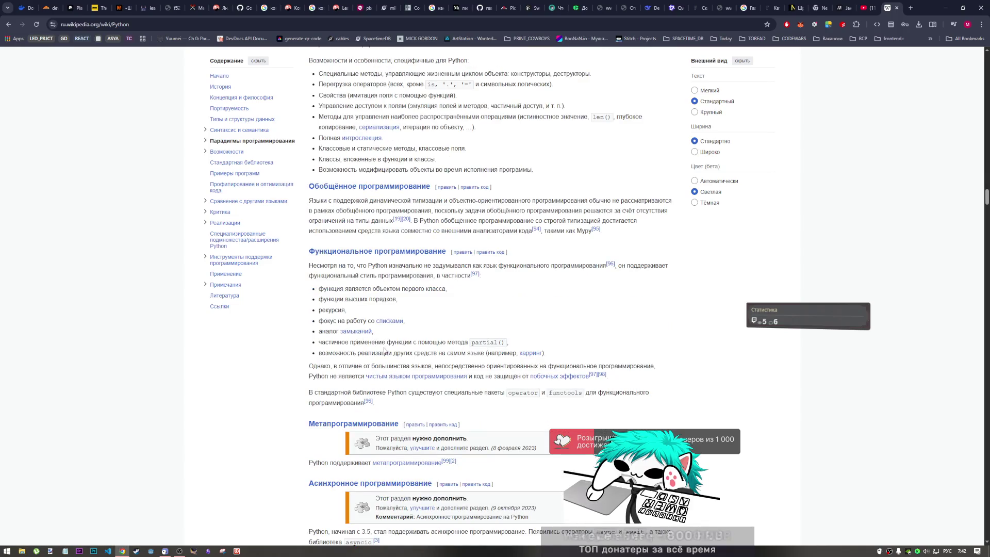
scroll(448, 367, down, 5)
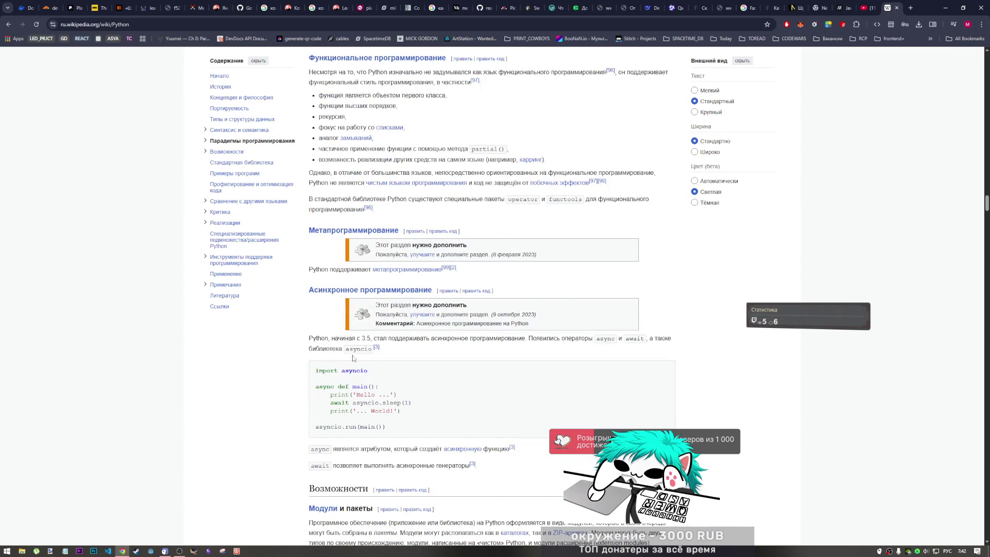
scroll(355, 358, down, 1)
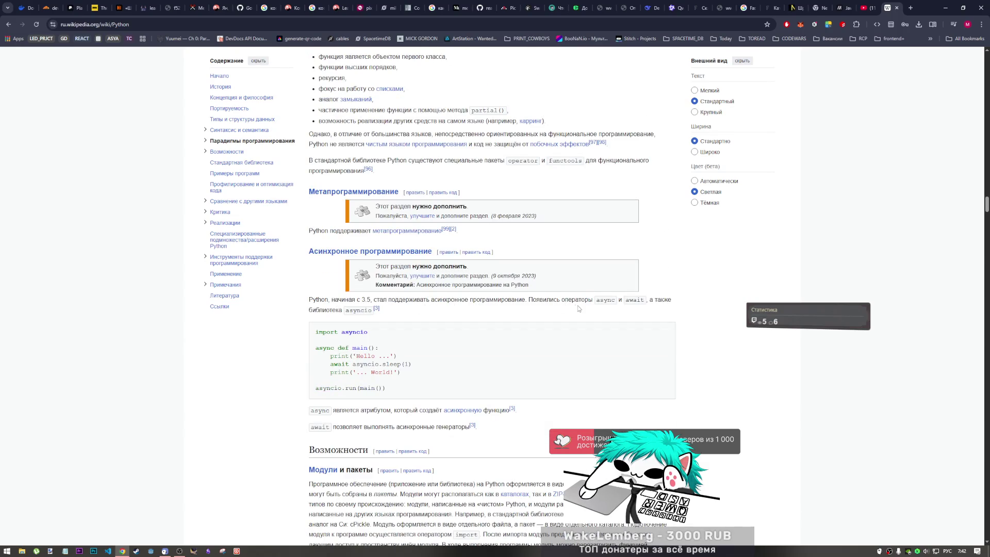
double_click(362, 300)
scroll(465, 344, down, 3)
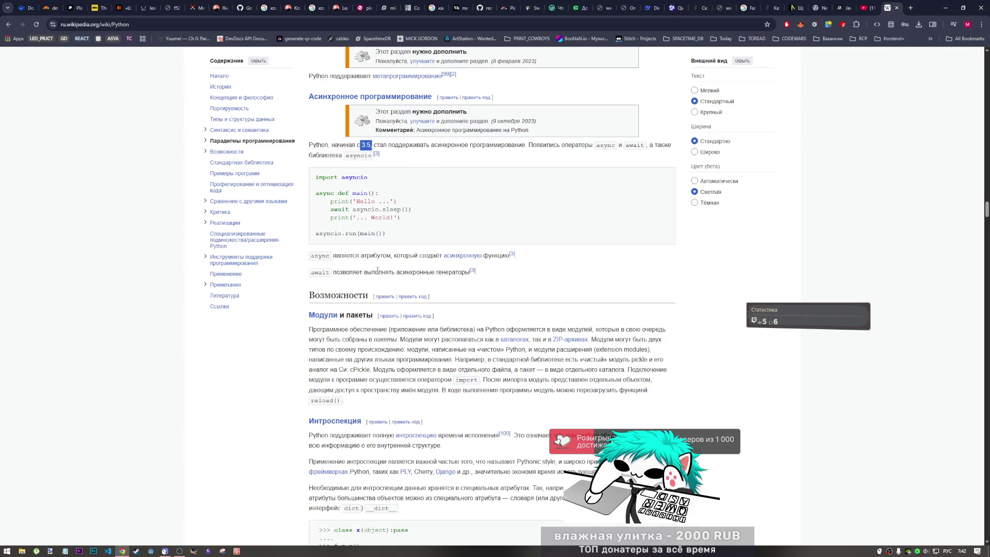
Step: Read on through the introspection, exceptions and decorators sections
mouse_move(464, 259)
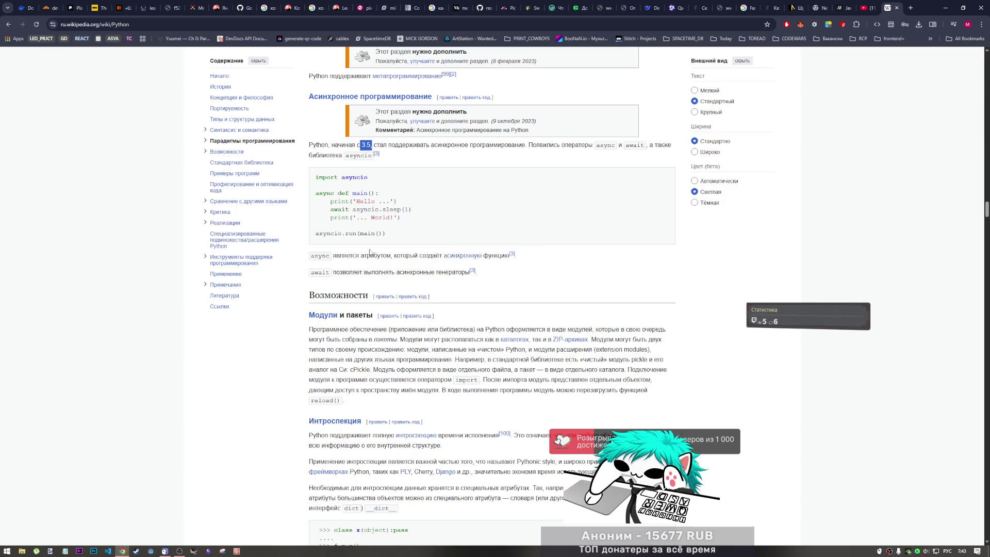
scroll(305, 258, up, 3)
scroll(359, 363, down, 2)
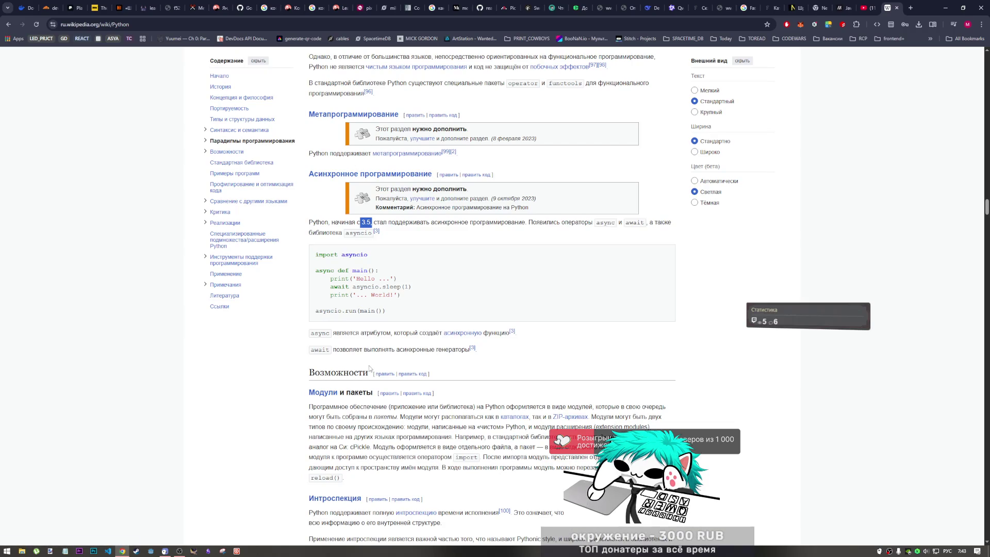
scroll(380, 361, down, 3)
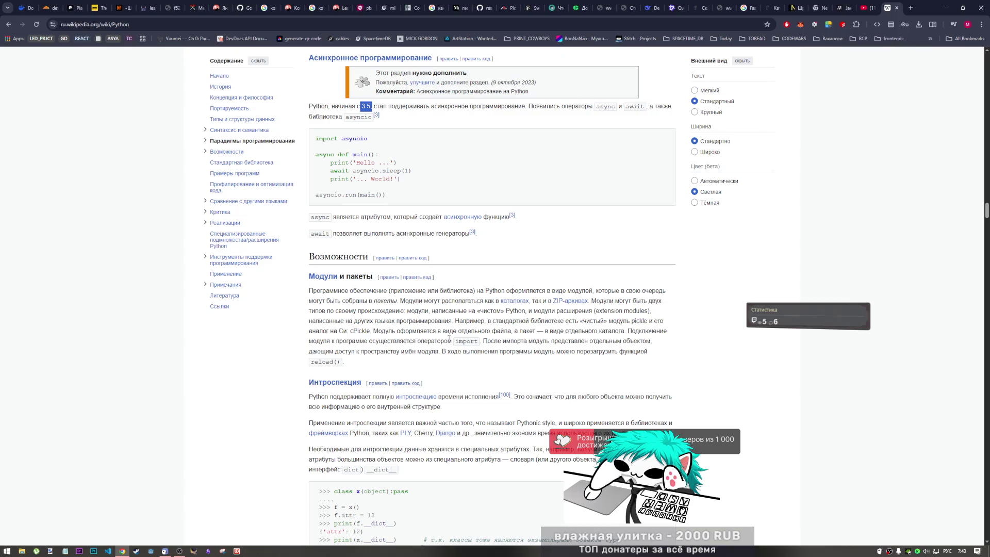
mouse_move(466, 220)
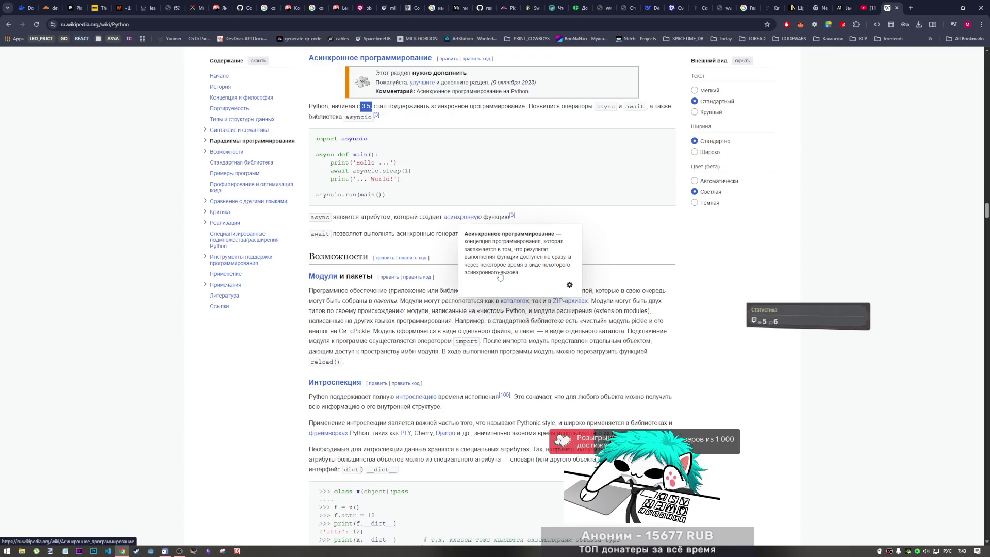
scroll(669, 324, down, 2)
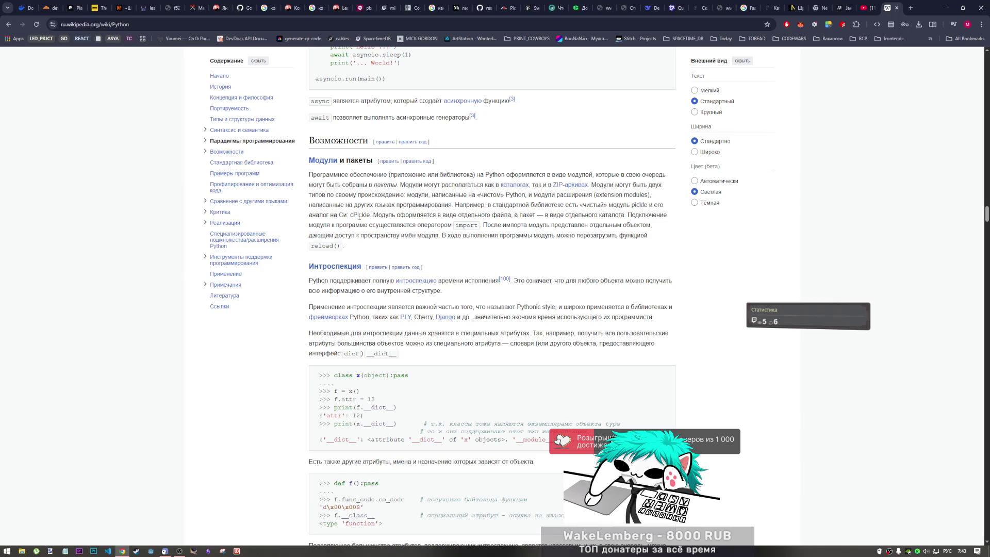
scroll(382, 304, down, 4)
scroll(382, 304, down, 3)
scroll(361, 248, up, 5)
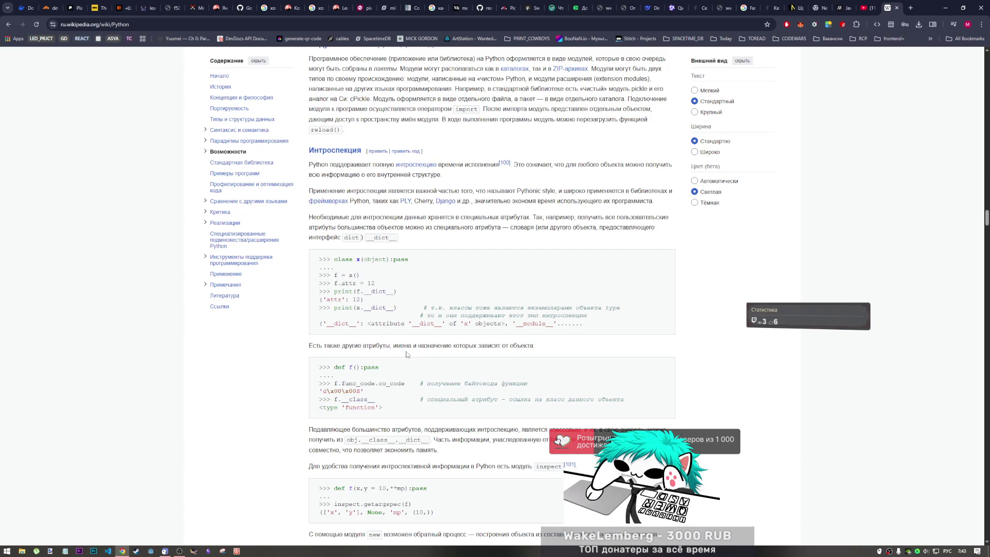
Step: Continue past the standard library and profiling sections to Сравнение с другими языками
scroll(434, 350, down, 5)
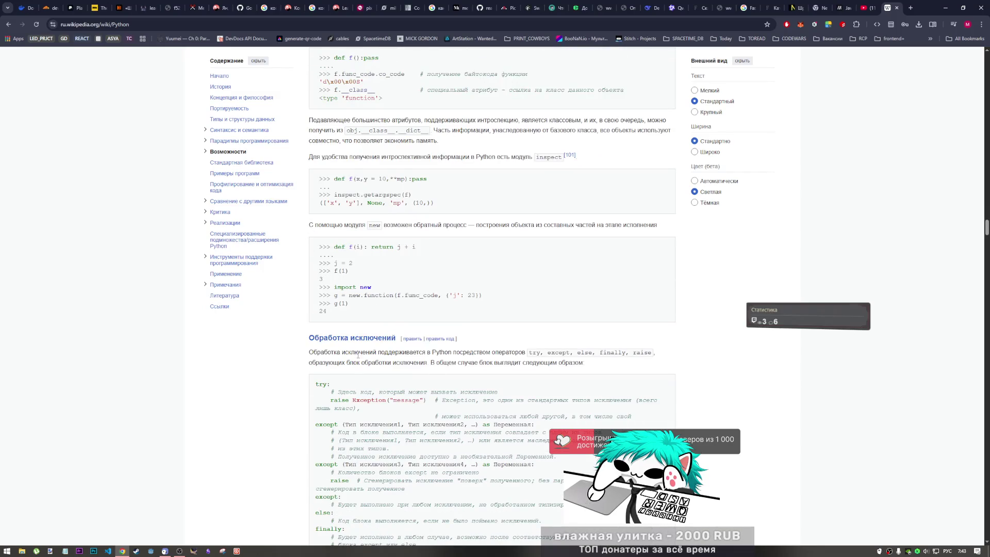
scroll(358, 335, down, 5)
scroll(357, 337, down, 4)
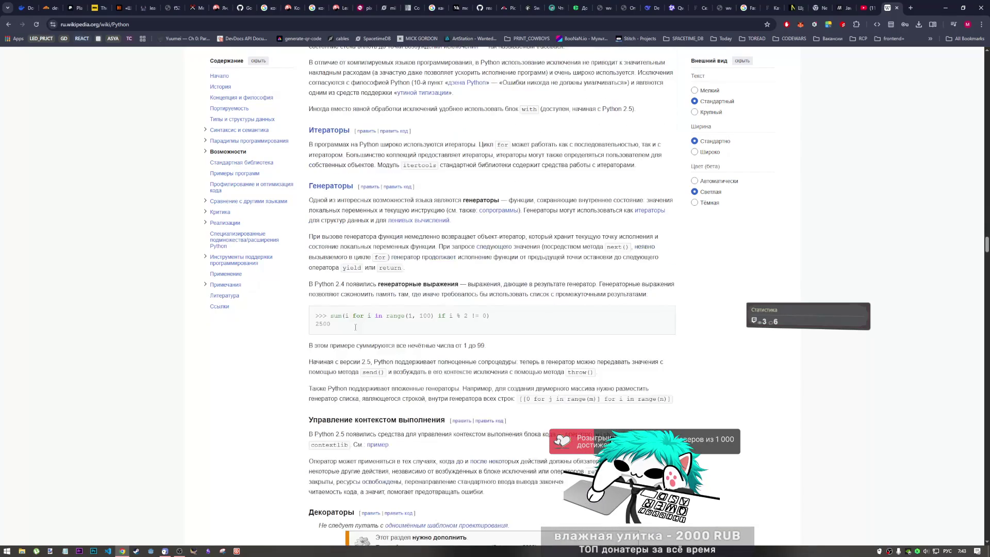
scroll(355, 328, down, 6)
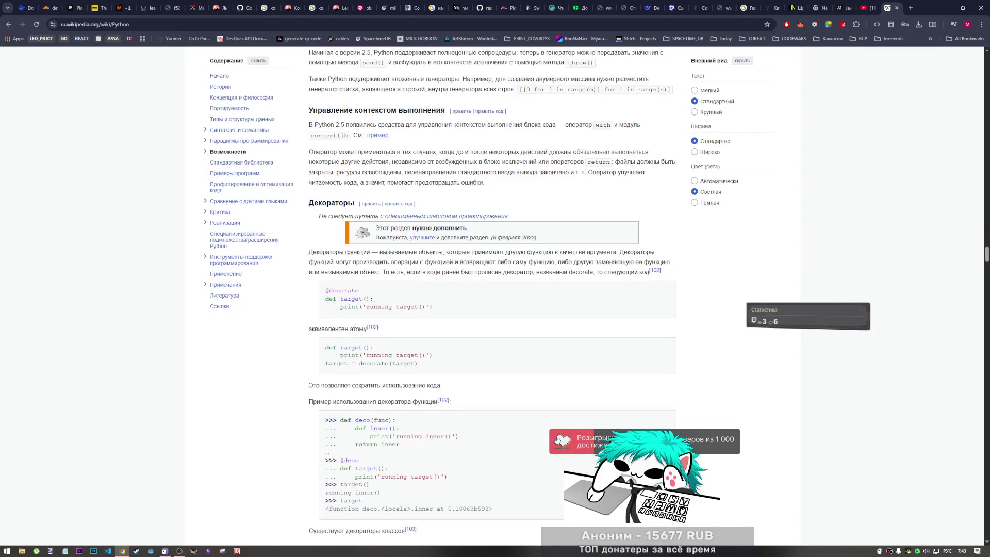
scroll(352, 327, down, 5)
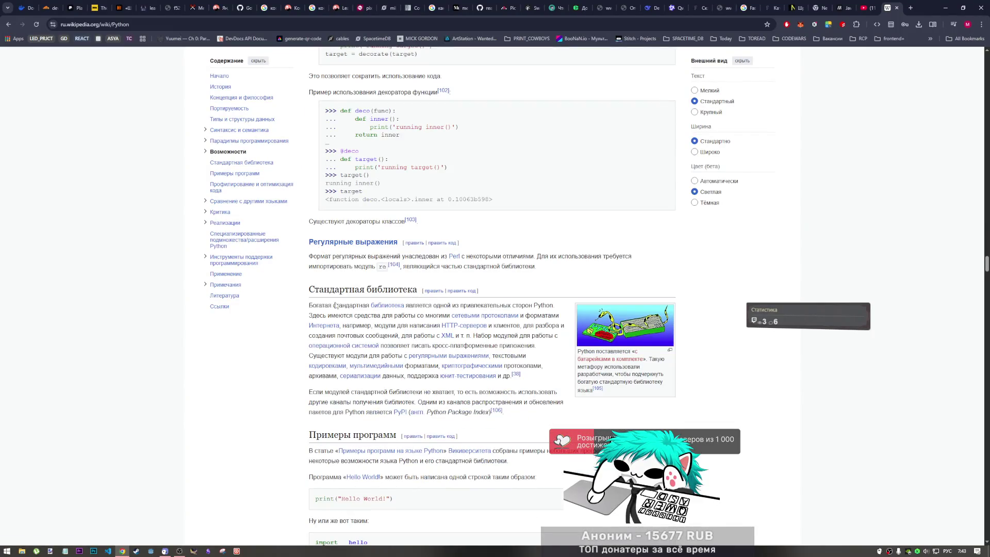
scroll(362, 372, down, 4)
mouse_move(364, 246)
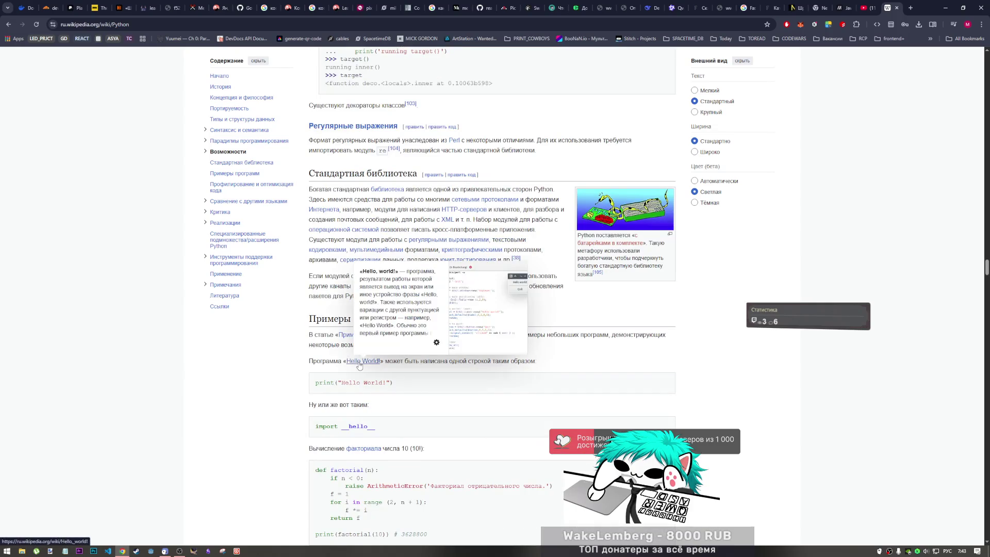
scroll(367, 361, down, 12)
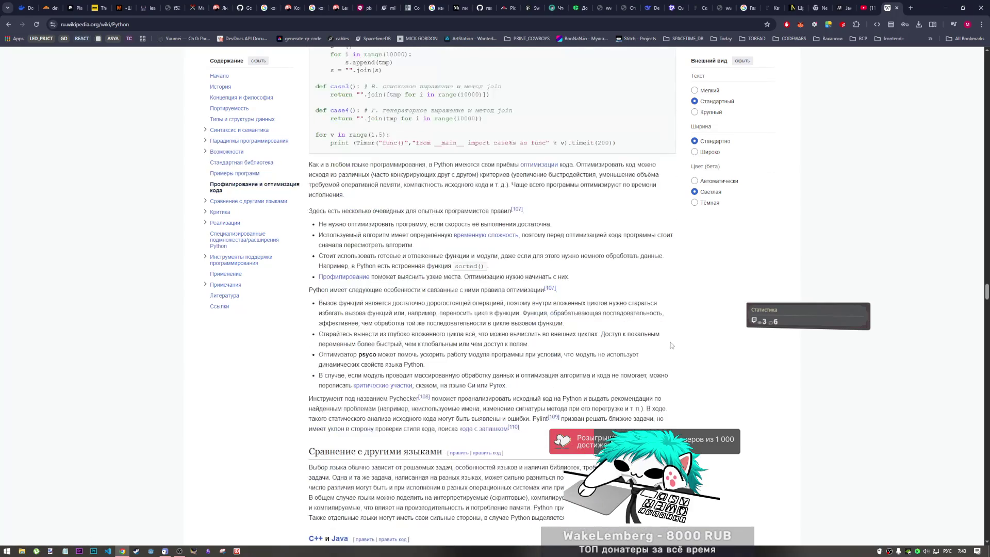
scroll(346, 339, down, 7)
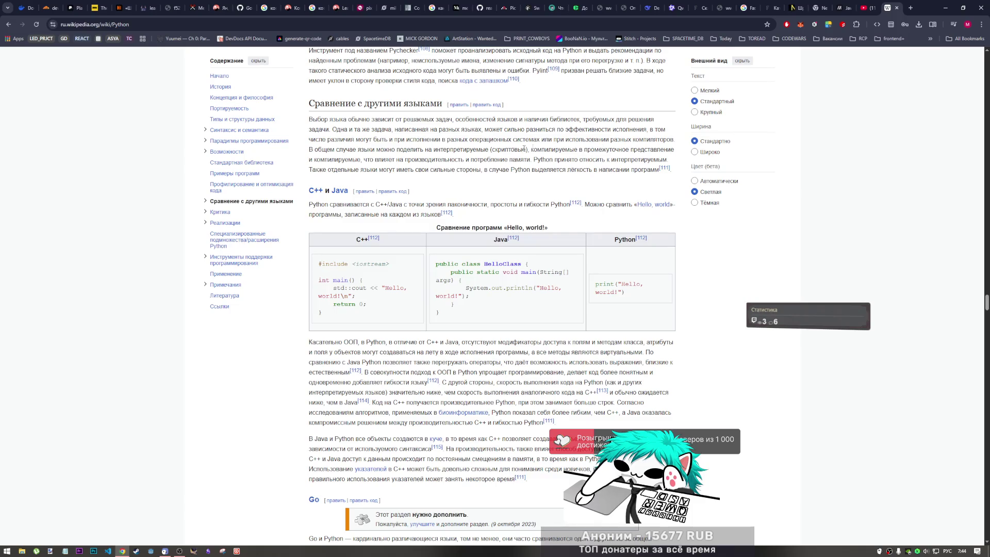
Step: Highlight and clear the sentence on scripting versus compiled languages, then read the C++/Java comparison
drag(523, 150, 644, 148)
click(644, 148)
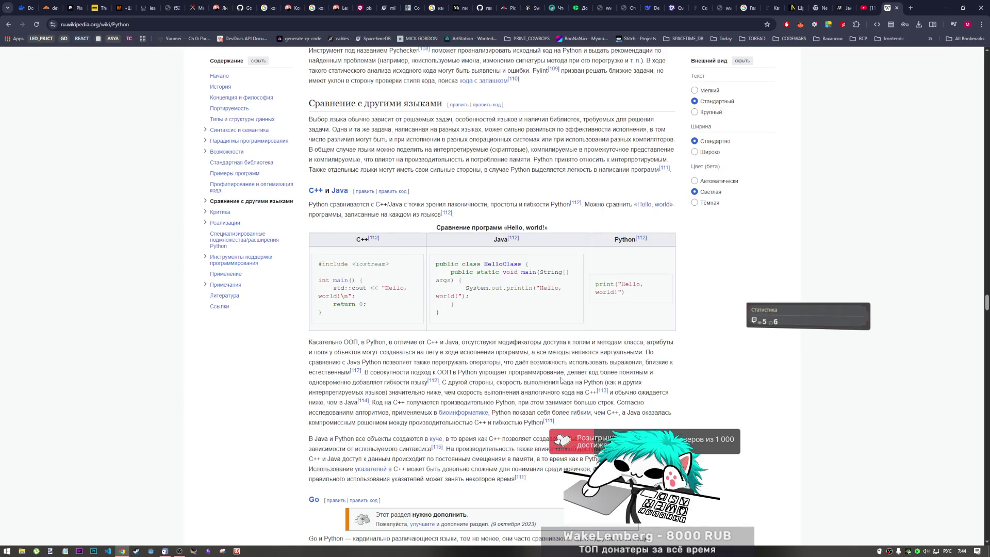
scroll(516, 314, down, 2)
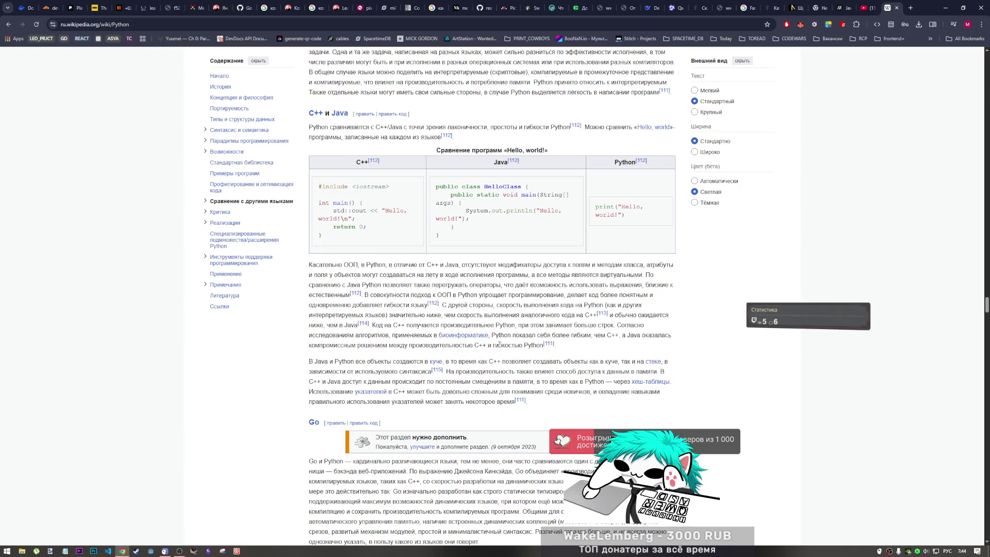
scroll(338, 334, down, 1)
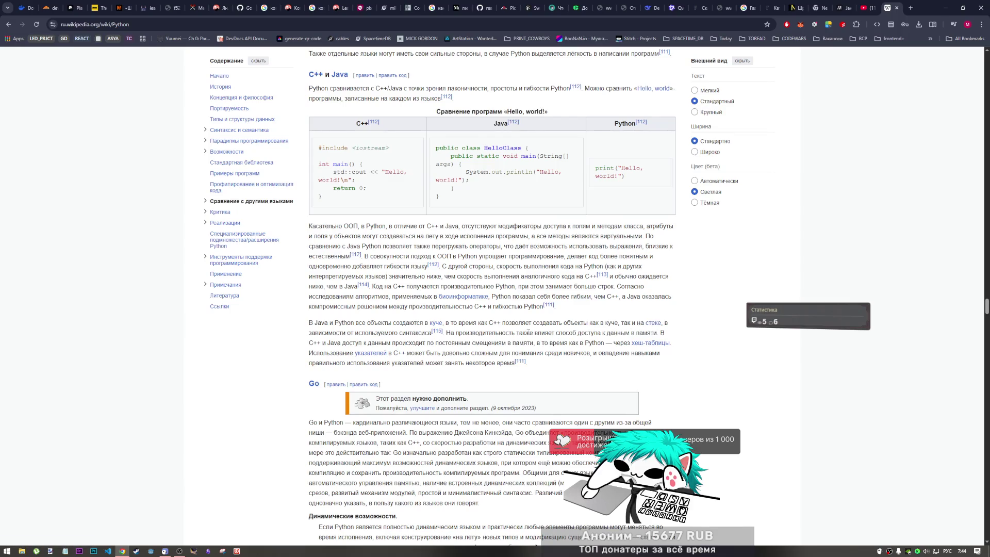
scroll(594, 360, down, 1)
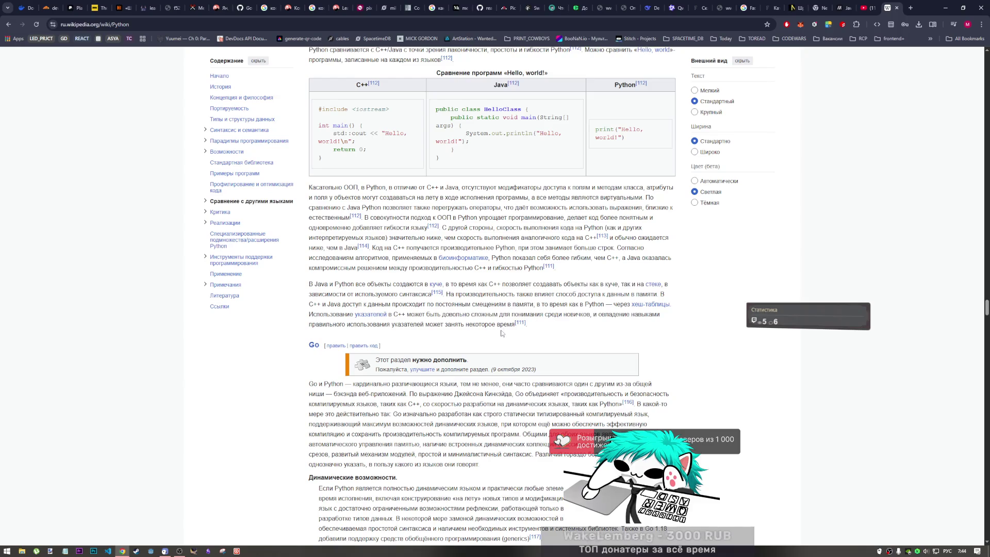
Step: Read the Go and Perl comparisons, then scroll back up to Сравнение с другими языками
scroll(383, 304, down, 2)
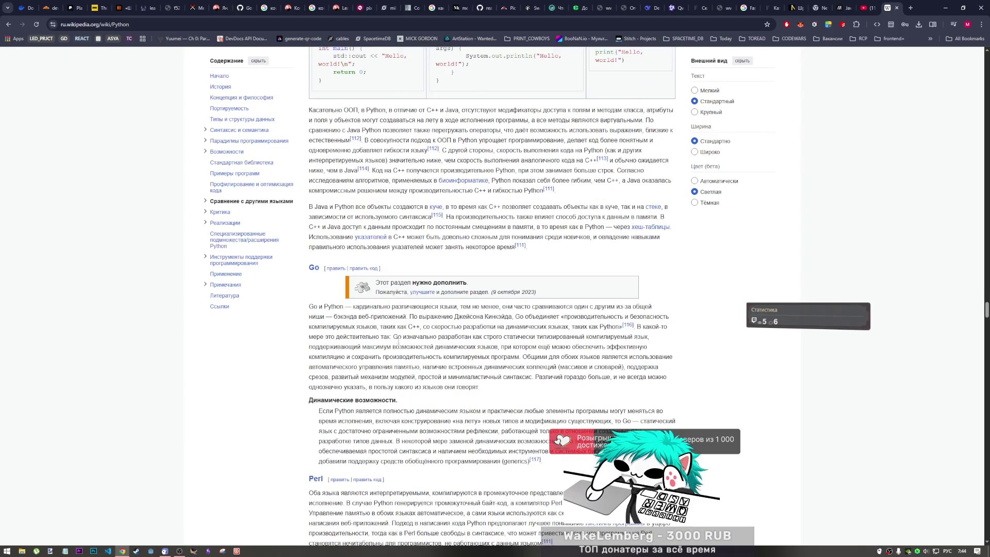
scroll(387, 350, down, 1)
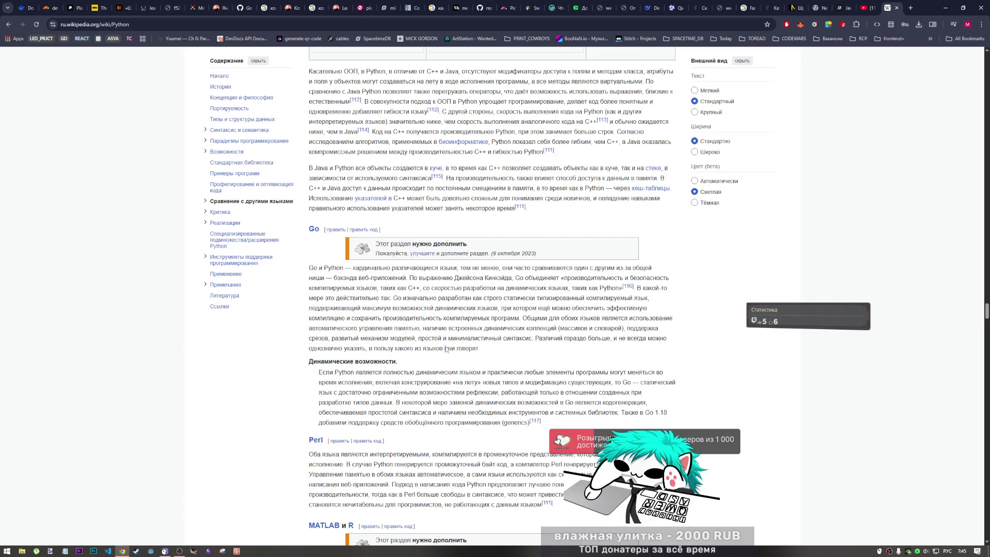
scroll(447, 348, down, 2)
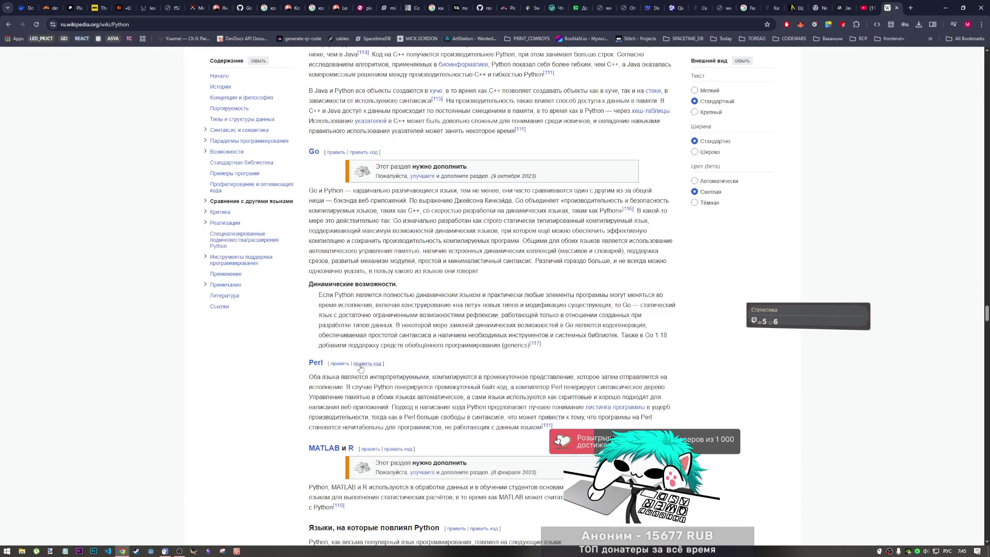
scroll(361, 367, up, 7)
scroll(615, 256, up, 5)
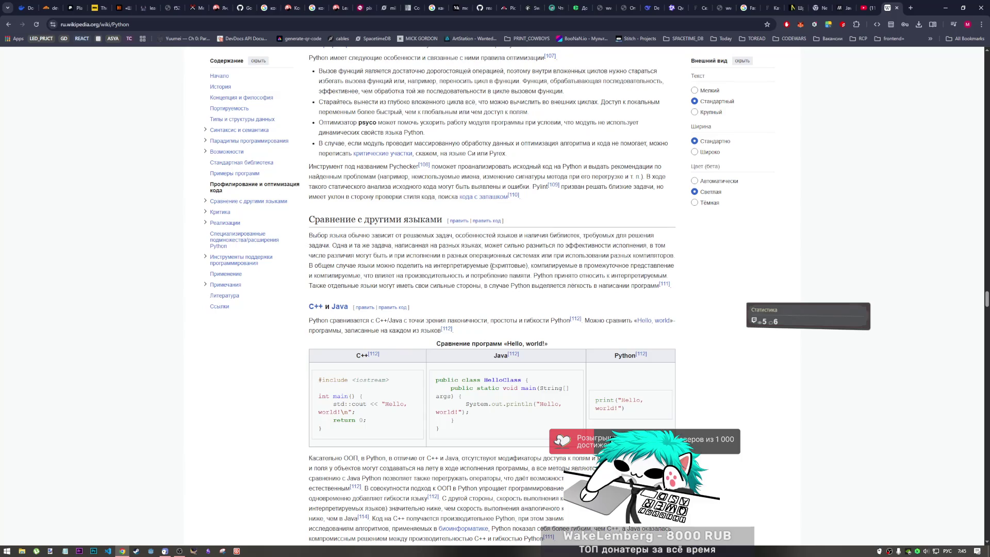
Step: Return to the top of the Python article and follow the 'интерпретируемым' link
drag(986, 299, 987, 58)
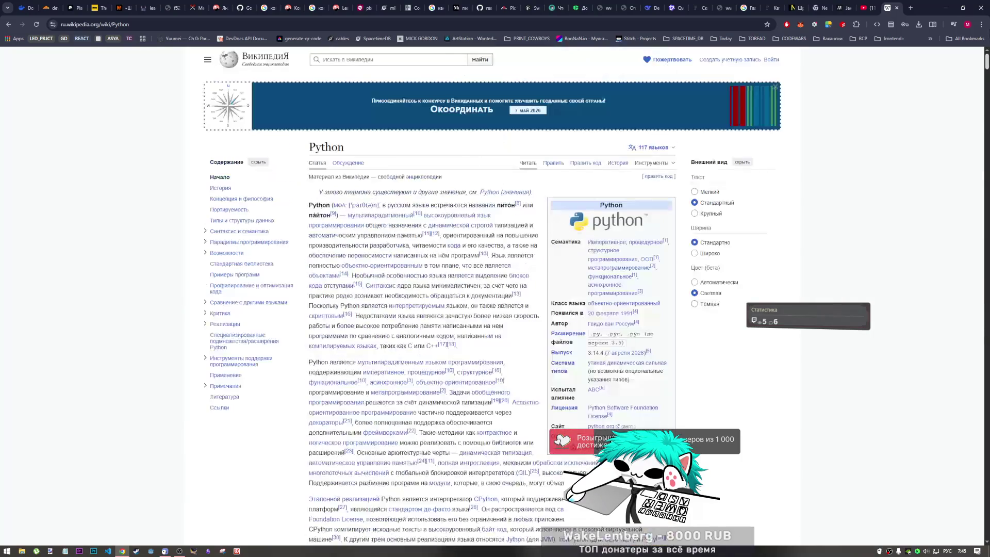
scroll(542, 223, down, 1)
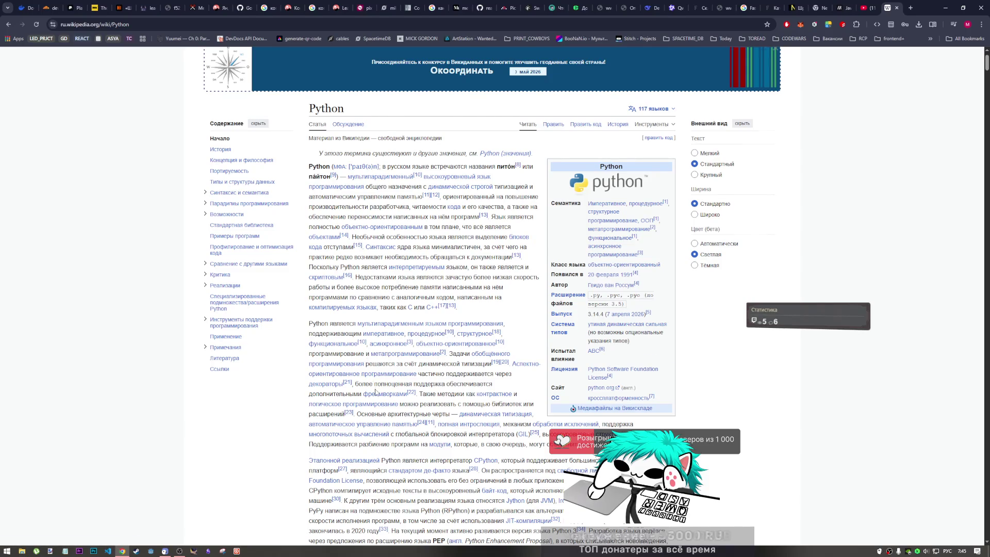
scroll(363, 345, down, 1)
mouse_move(403, 382)
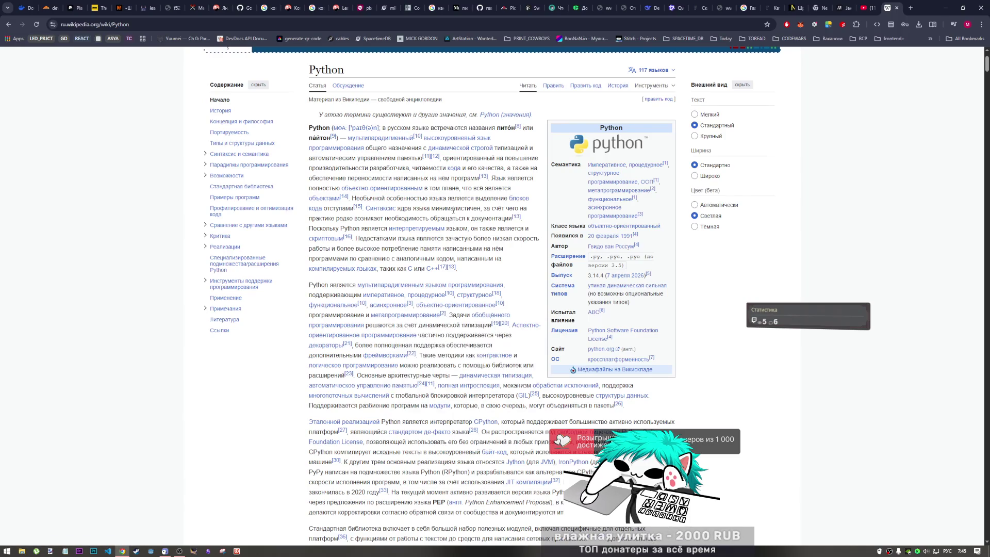
scroll(445, 235, down, 1)
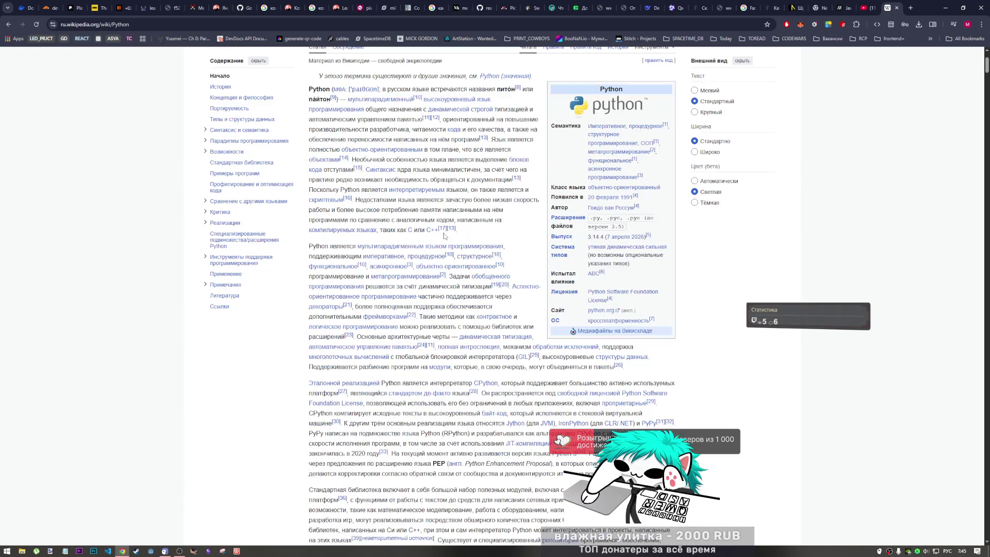
click(425, 191)
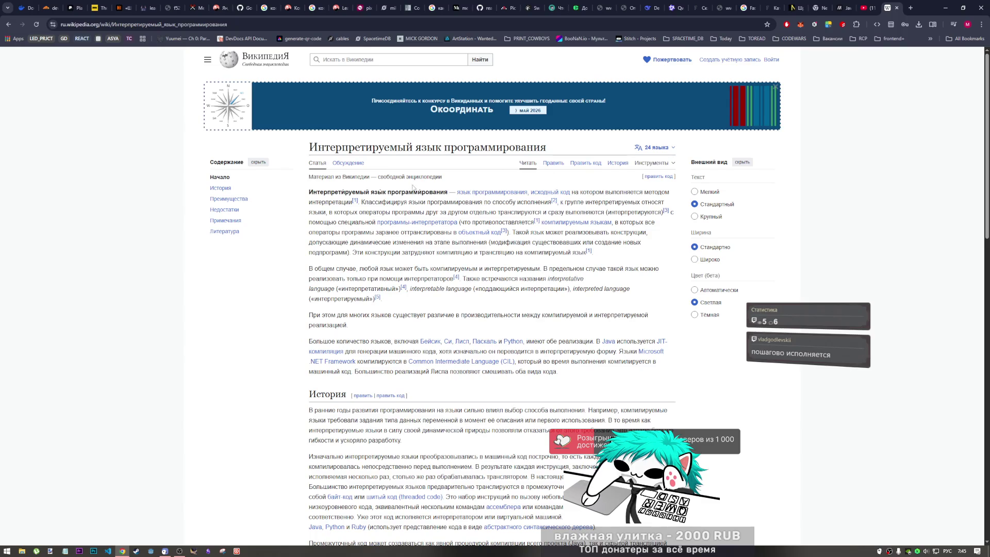
mouse_move(318, 193)
mouse_down()
mouse_move(353, 195)
mouse_move(349, 203)
mouse_move(330, 193)
mouse_move(350, 192)
mouse_up()
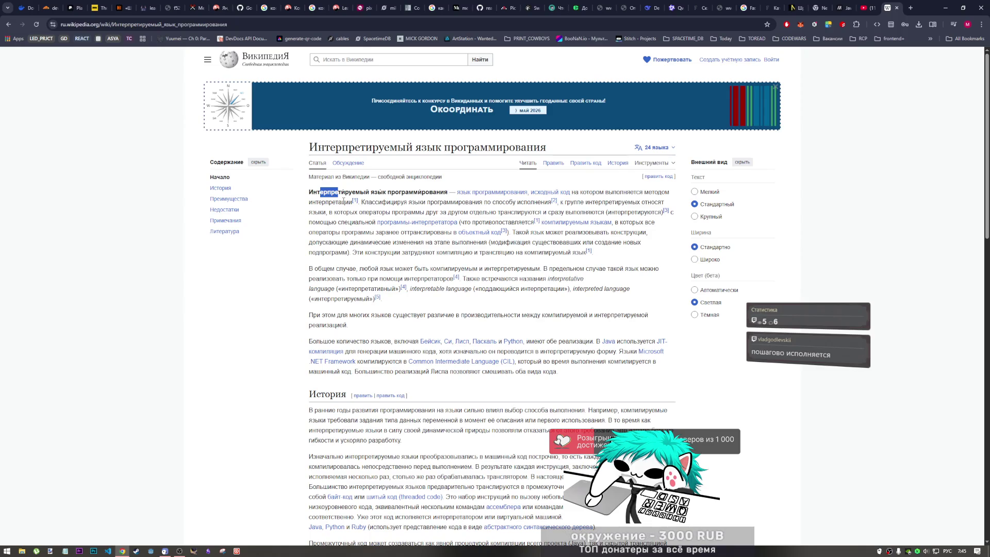
mouse_move(320, 192)
mouse_down()
mouse_move(310, 193)
mouse_move(353, 203)
mouse_up()
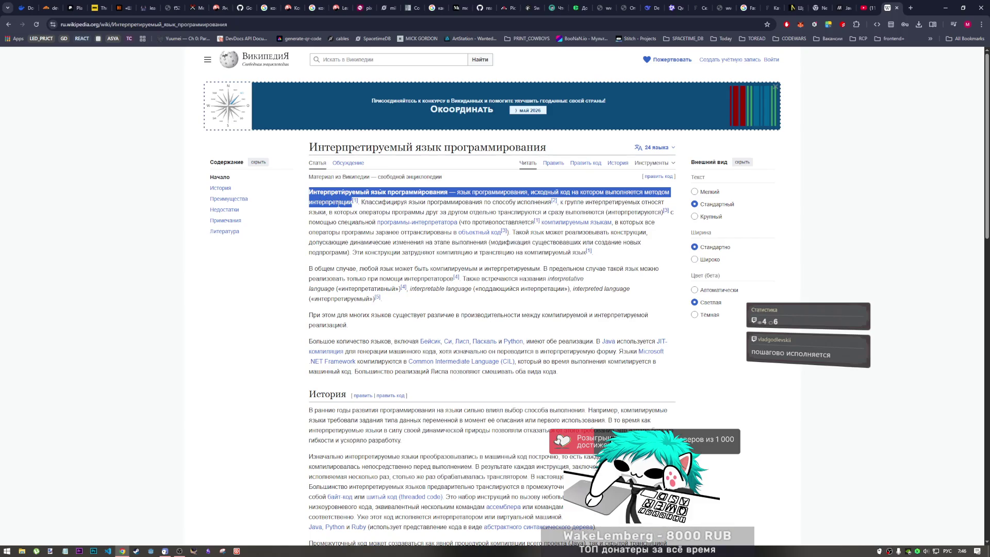
click(339, 199)
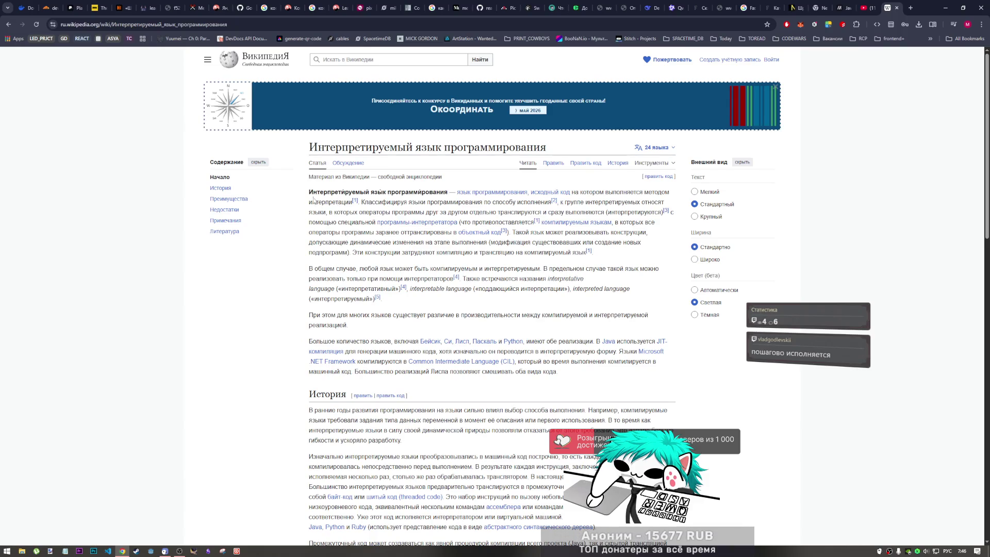
drag(310, 193, 417, 193)
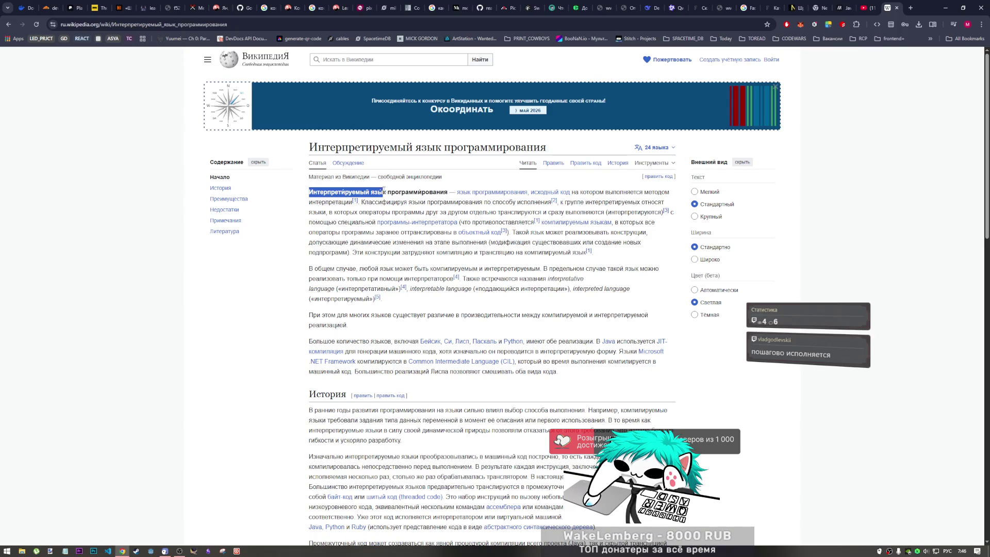
mouse_move(315, 202)
mouse_down()
mouse_move(303, 205)
mouse_move(328, 193)
mouse_up()
click(332, 202)
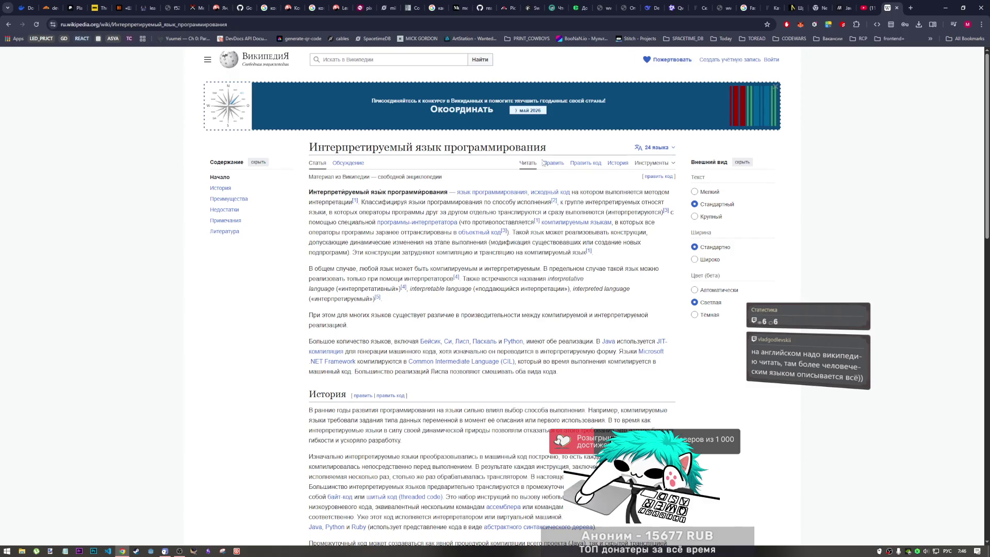
click(654, 148)
click(577, 192)
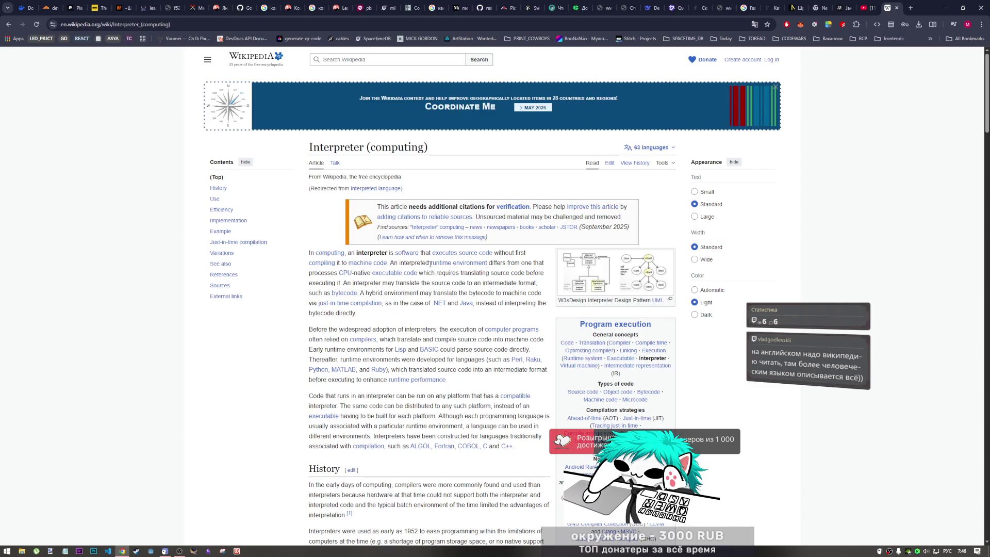
Step: Choose English from the '24 языка' menu to open Interpreter (computing)
mouse_move(414, 258)
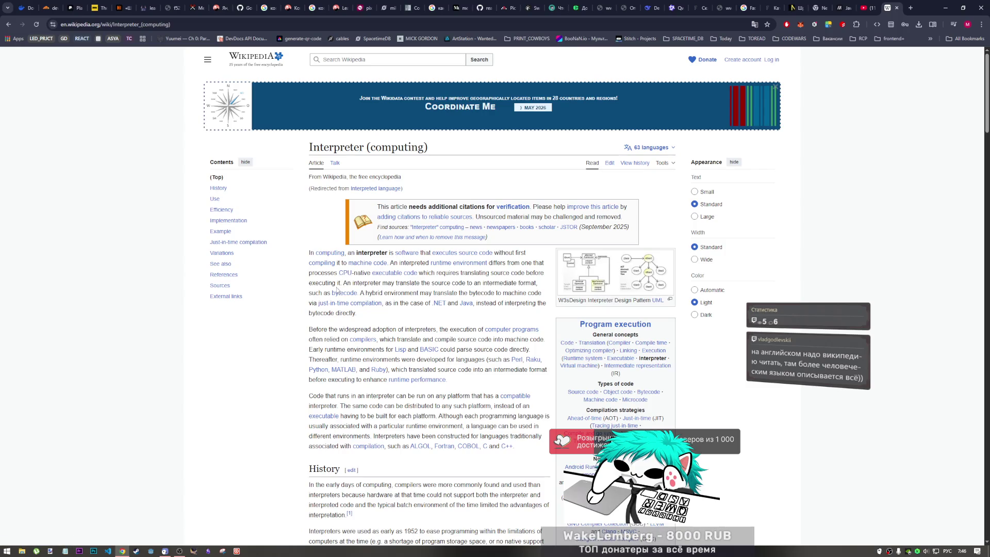
mouse_move(335, 294)
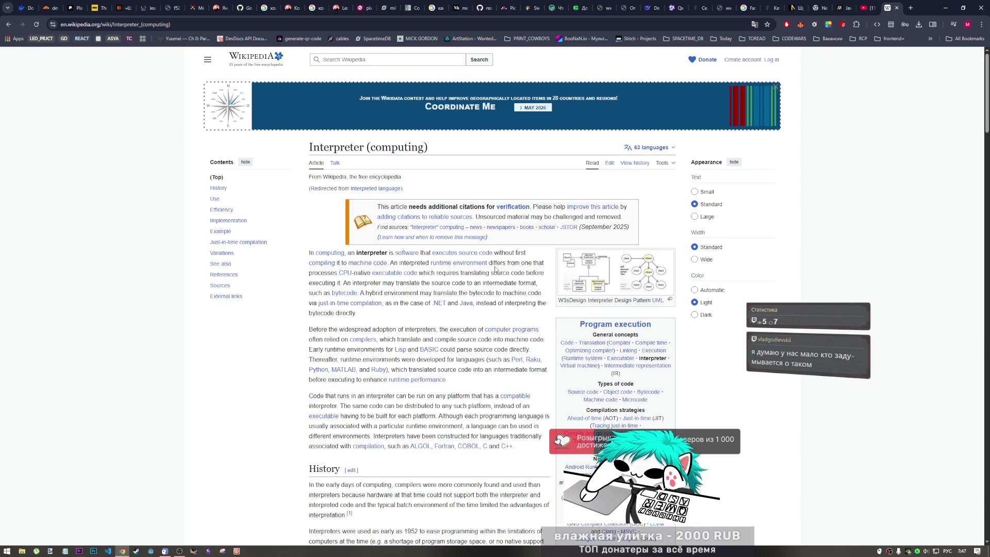
mouse_move(471, 256)
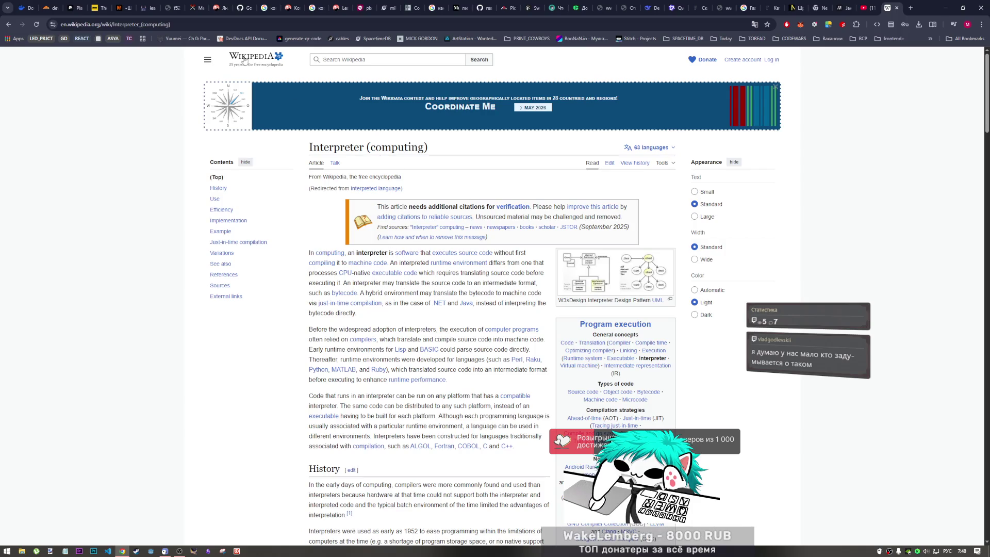
click(7, 24)
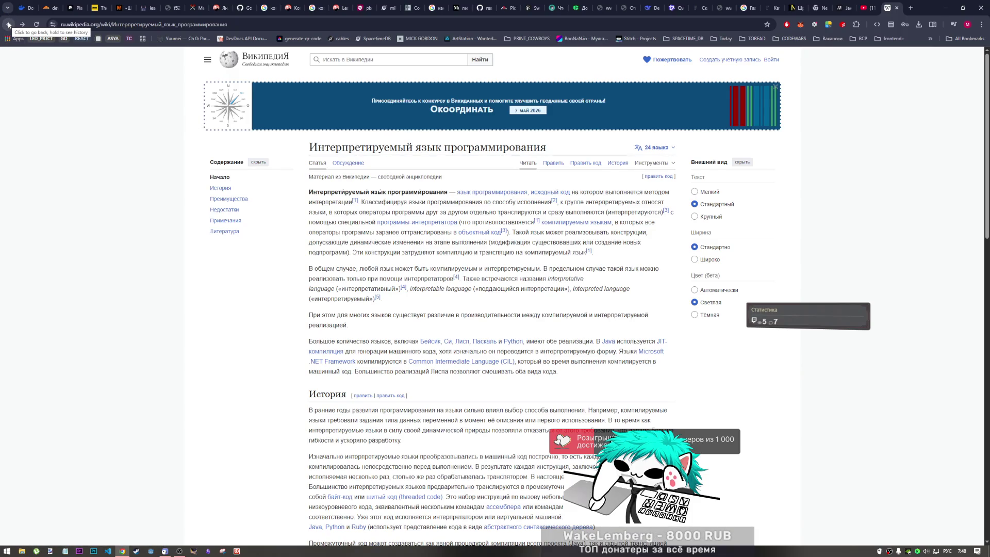
click(9, 25)
click(21, 24)
click(21, 24)
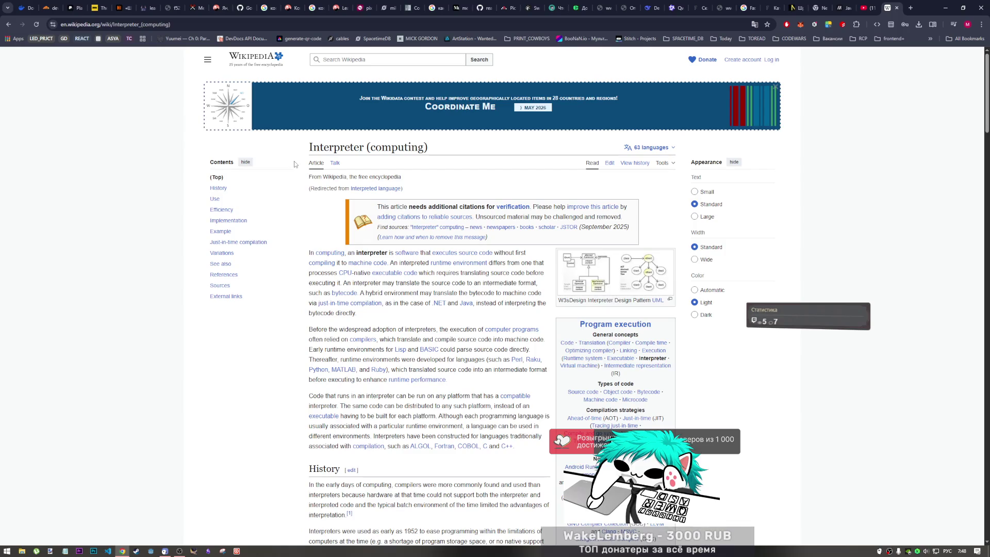
mouse_move(391, 263)
mouse_down()
mouse_move(385, 253)
mouse_move(306, 256)
mouse_up()
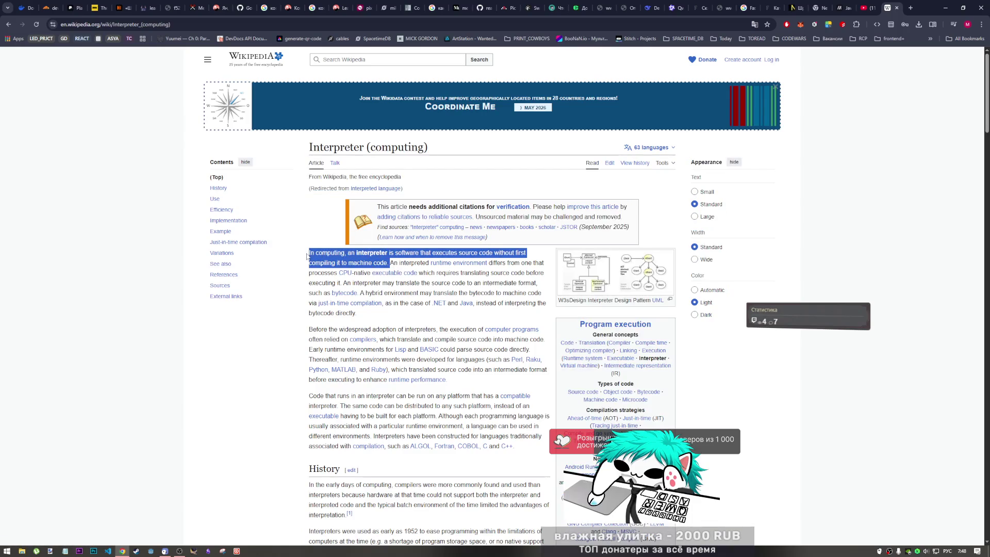
Step: Clear the earlier highlight and select 'without first compiling it to machine code' in the definition
click(309, 255)
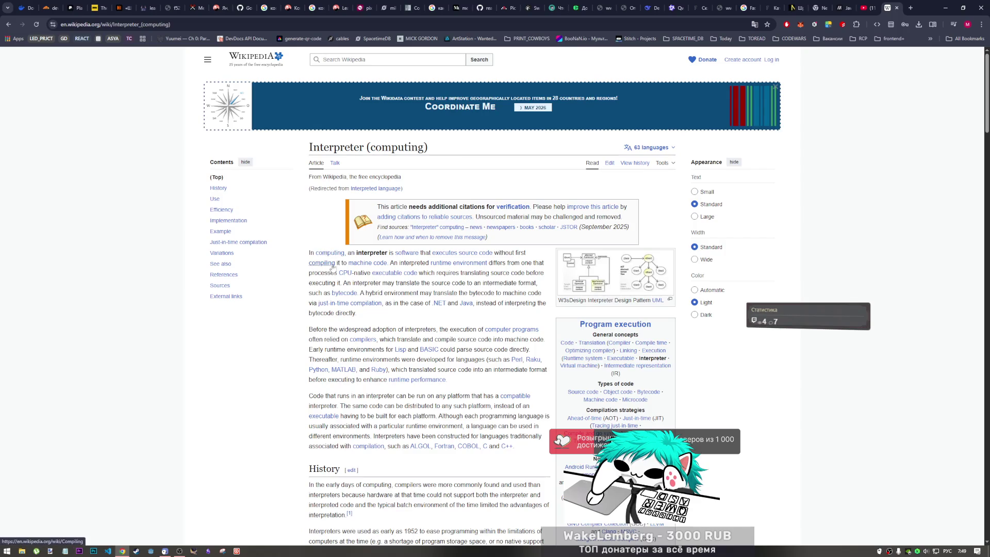
mouse_move(374, 264)
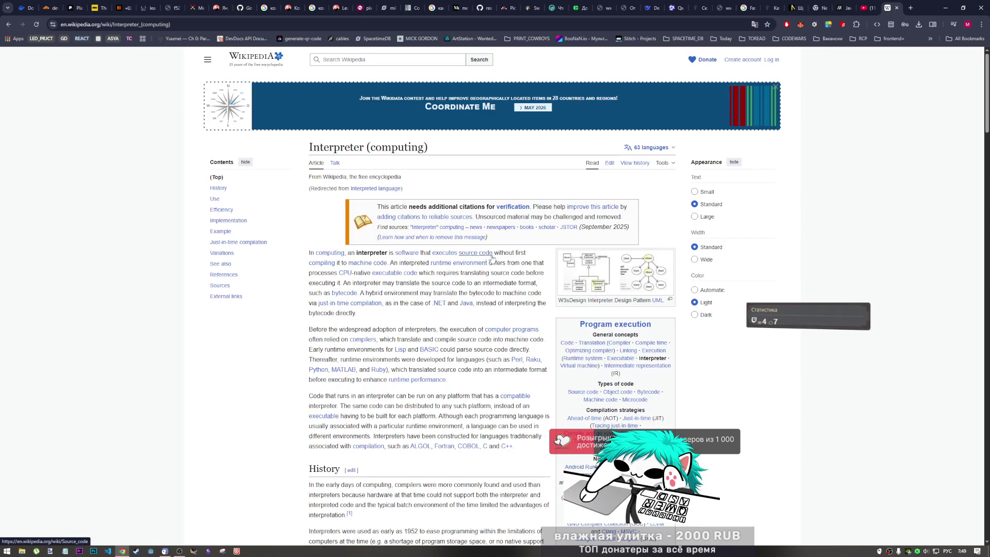
double_click(514, 253)
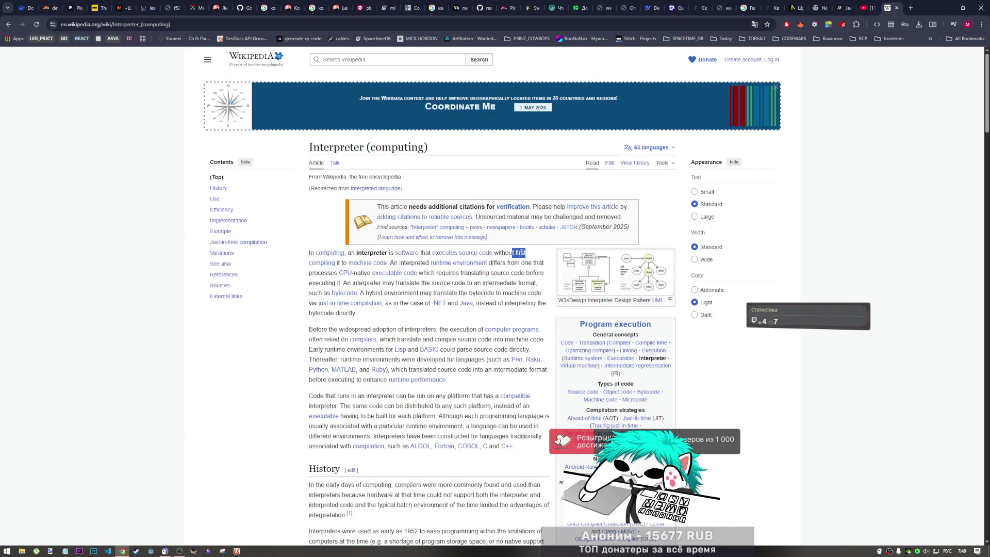
drag(494, 253, 516, 253)
click(524, 252)
mouse_move(326, 264)
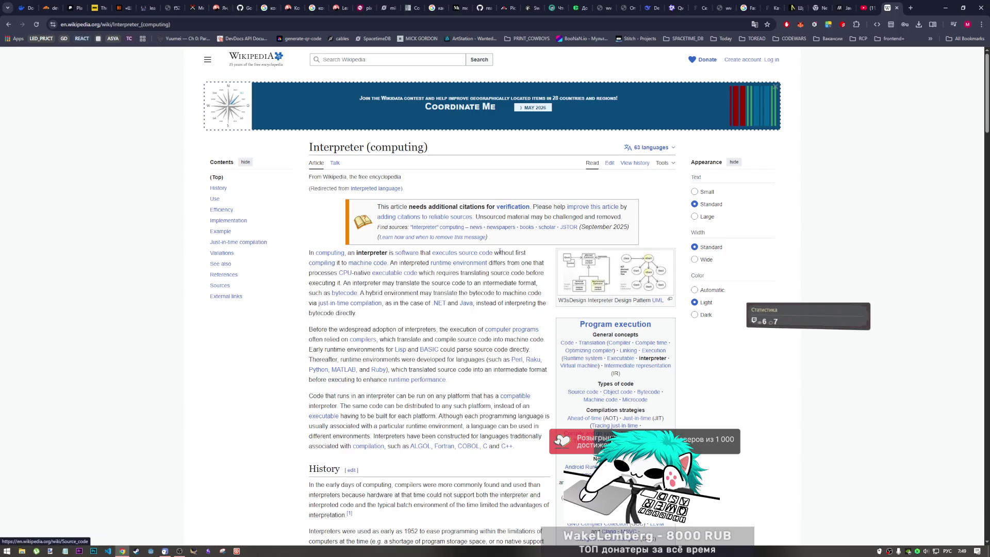
drag(498, 252, 387, 264)
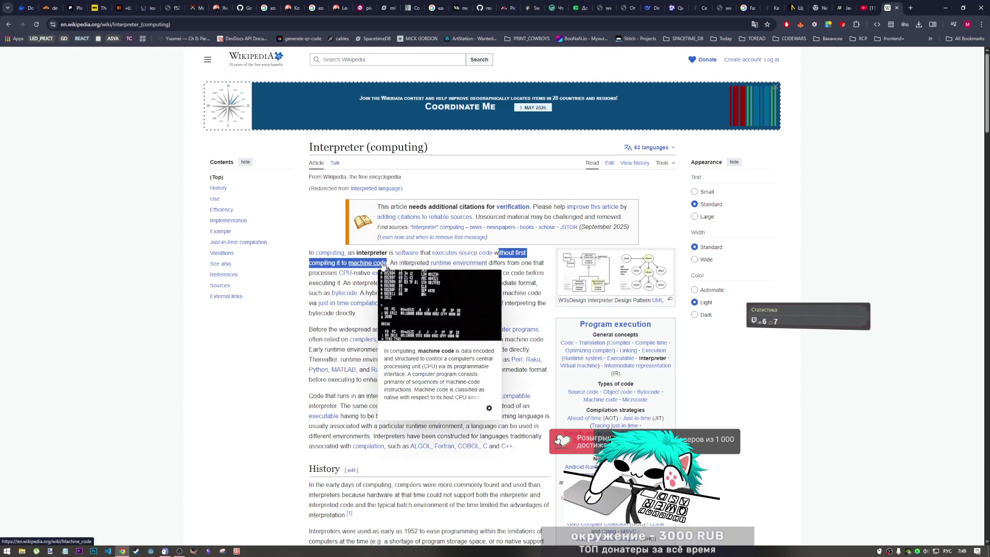
right_click(380, 263)
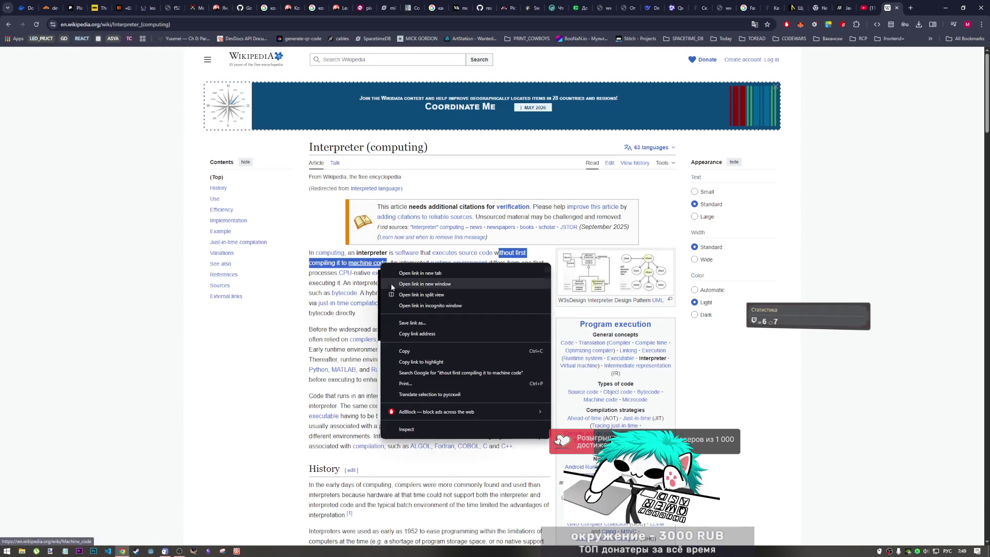
click(431, 395)
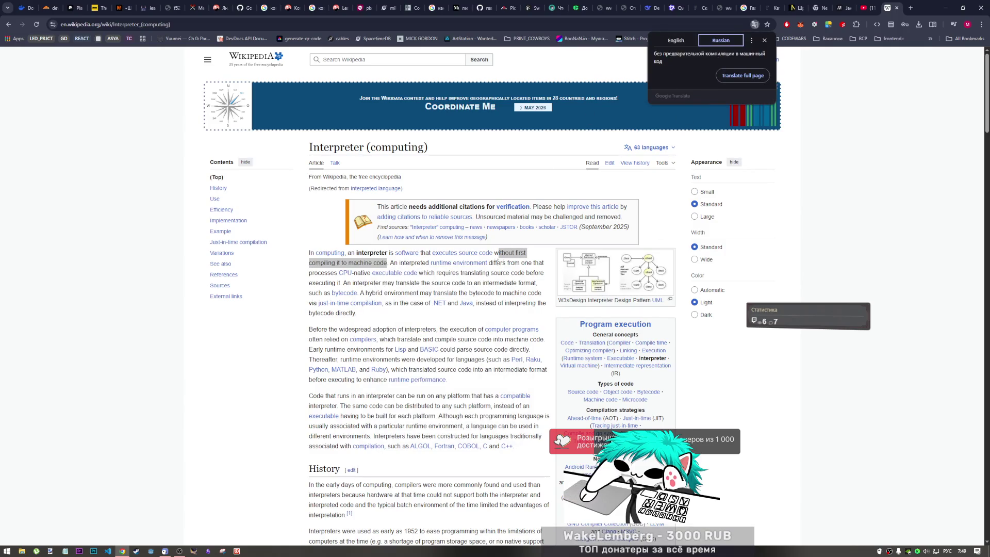
key(Escape)
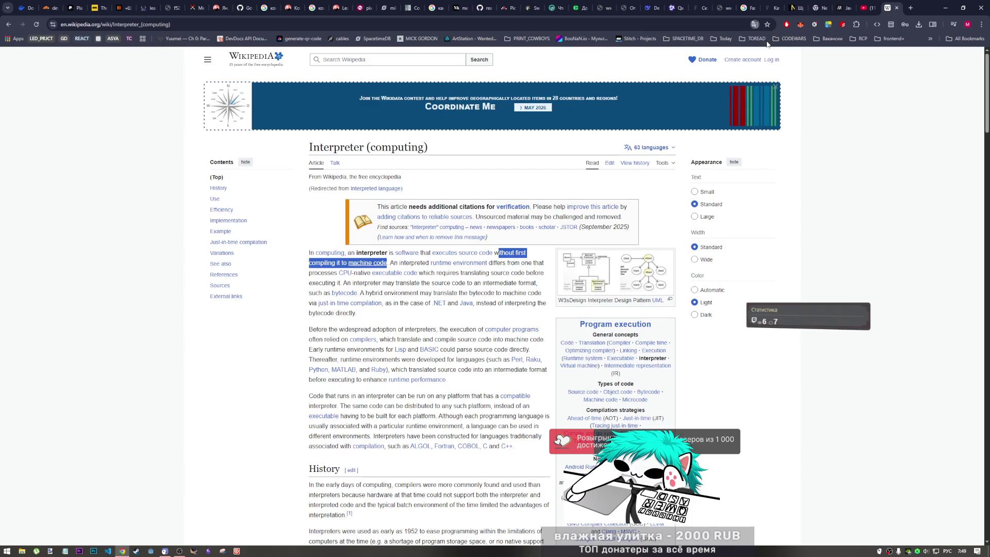
drag(390, 263, 511, 270)
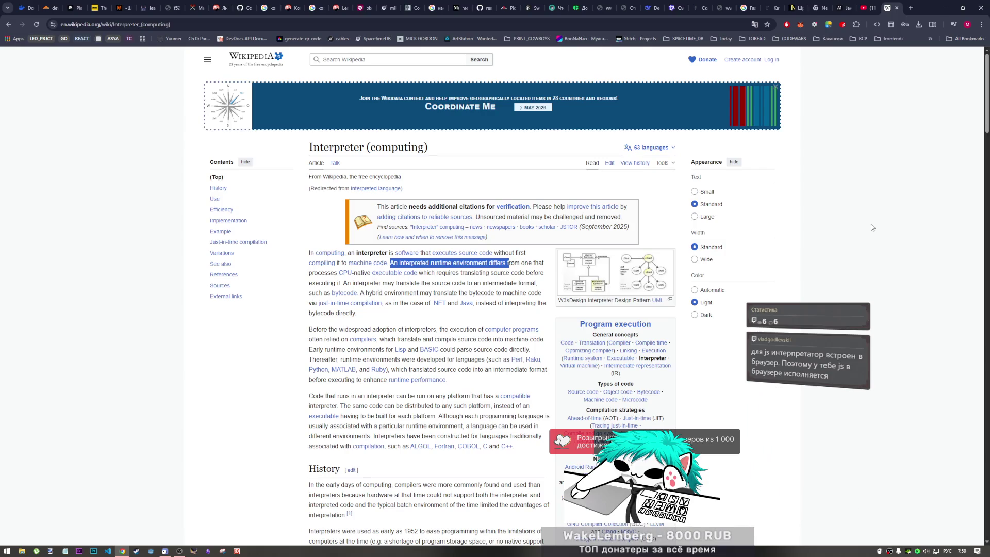
key(alt+Tab)
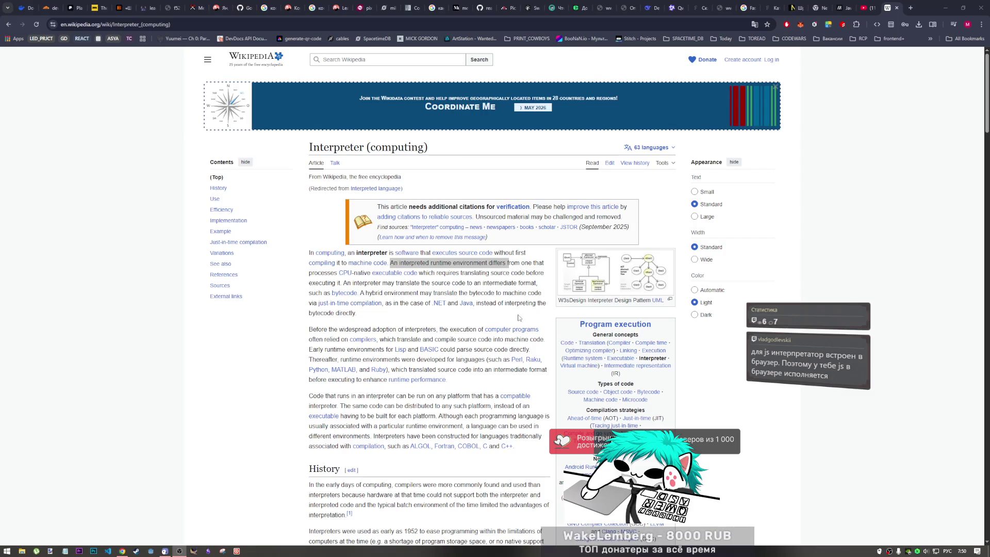
Step: Finish reading the Interpreter (computing) article, then open a new blank tab beside it
drag(527, 320, 539, 330)
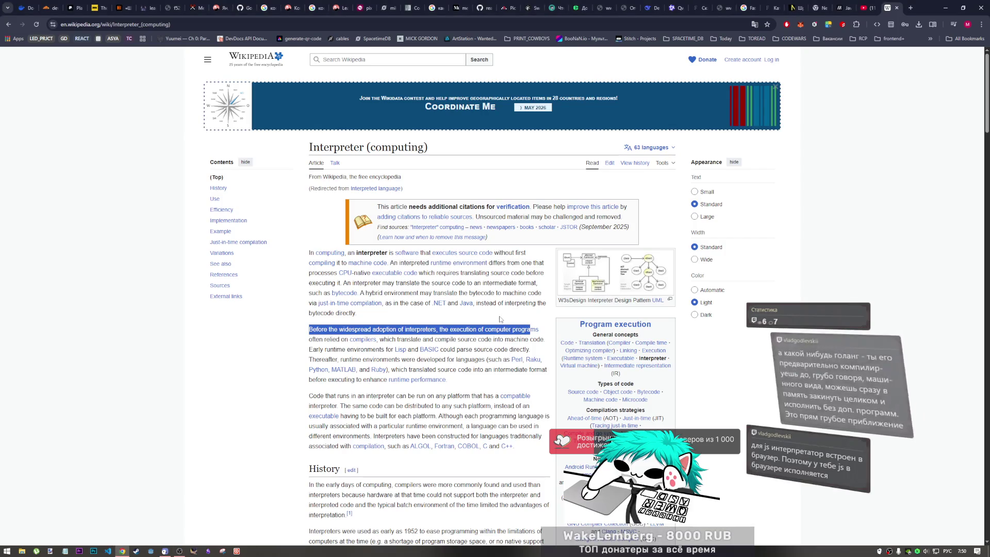
click(440, 323)
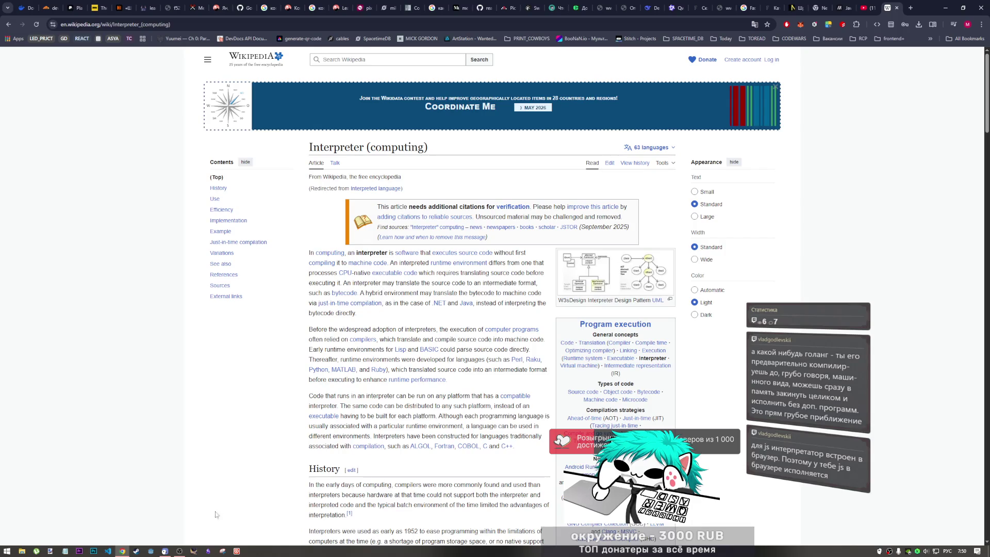
click(179, 550)
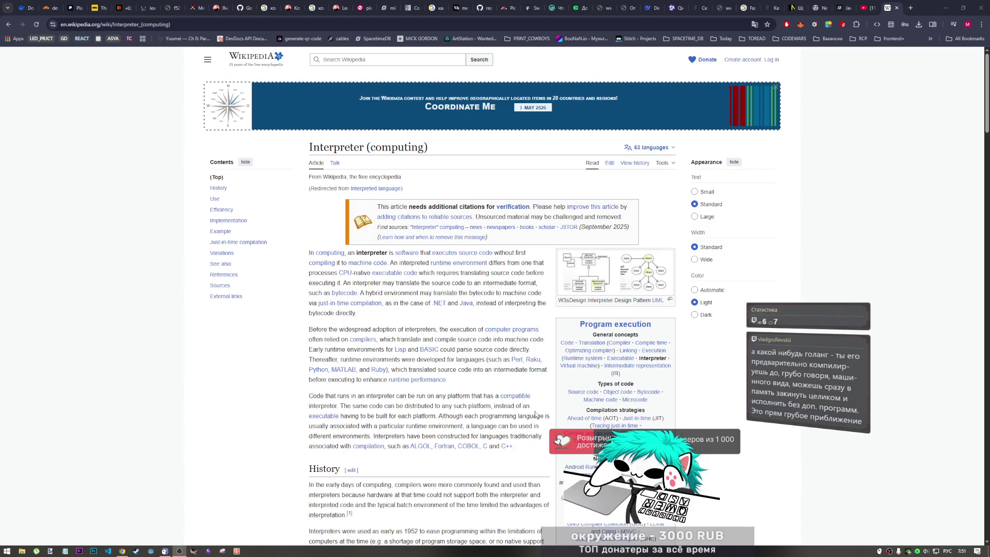
click(705, 396)
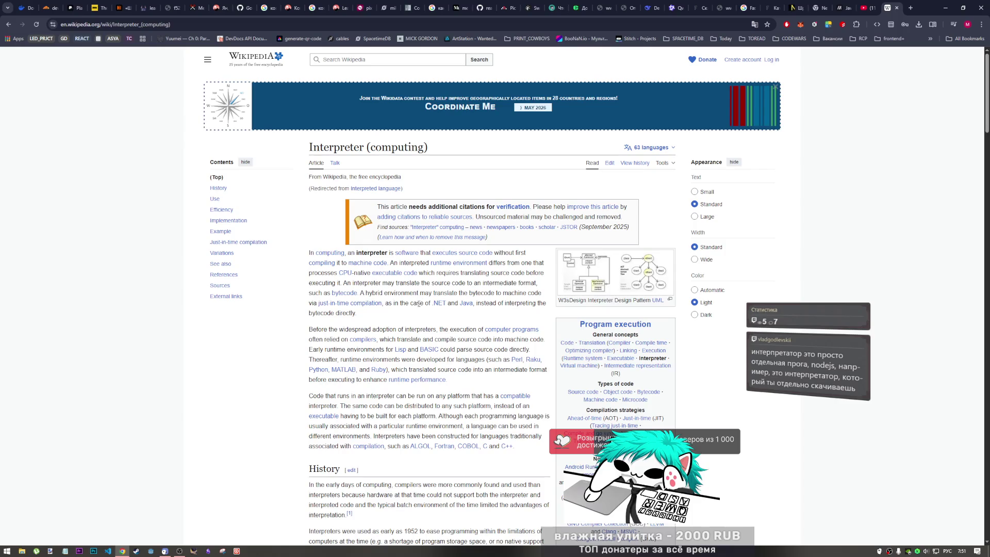
click(179, 550)
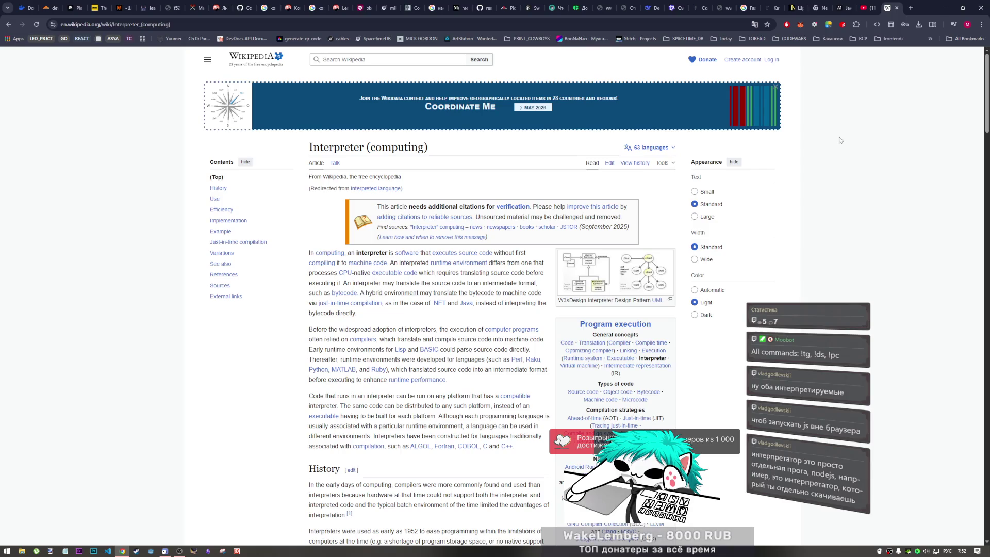
click(910, 8)
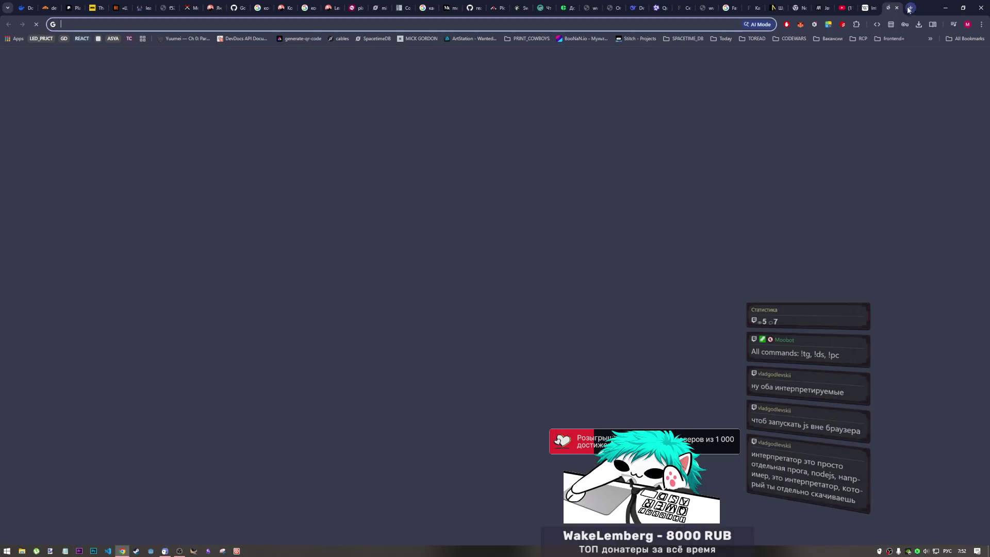
Step: Search Google for 'django' (typed as 'вофтпщ') and open the djangoproject.com homepage result
click(616, 25)
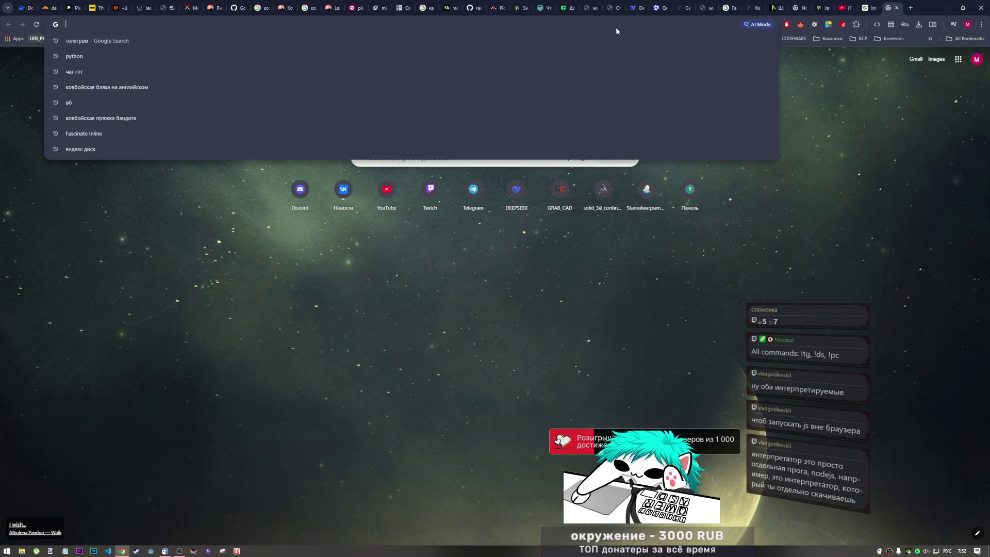
text(вофтпщ)
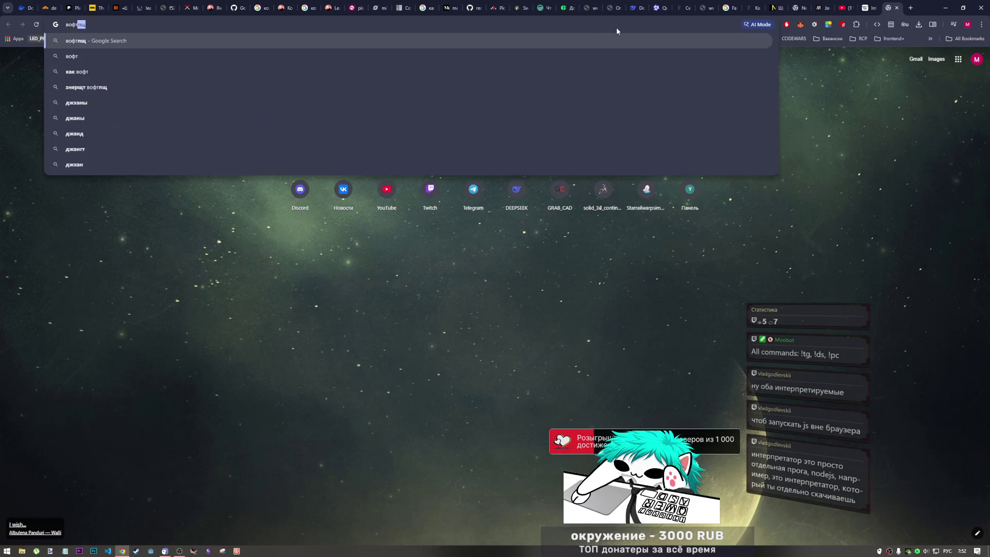
key(Return)
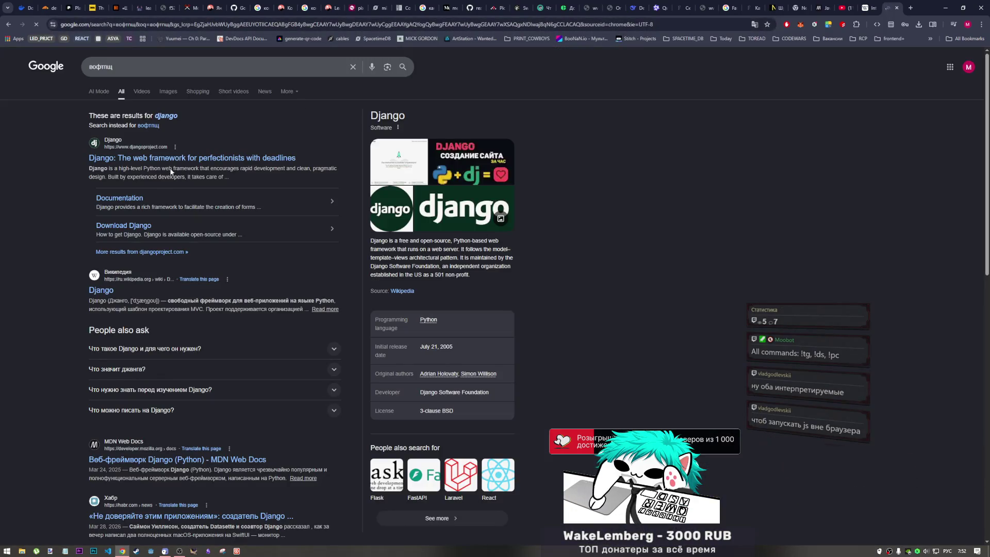
click(184, 164)
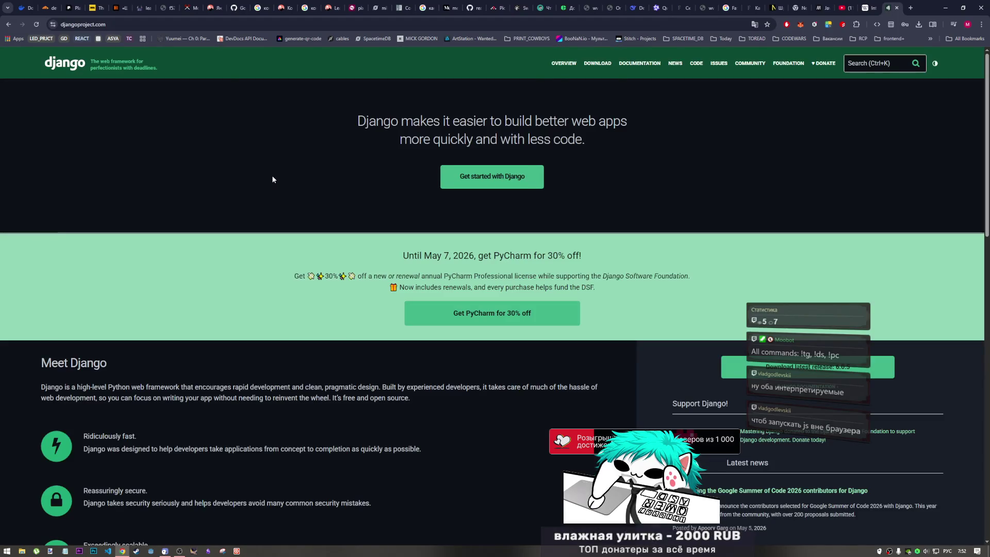
Step: Skim the Django homepage, then go back to the Google results for django
scroll(273, 182, down, 3)
scroll(271, 180, down, 3)
scroll(269, 182, up, 3)
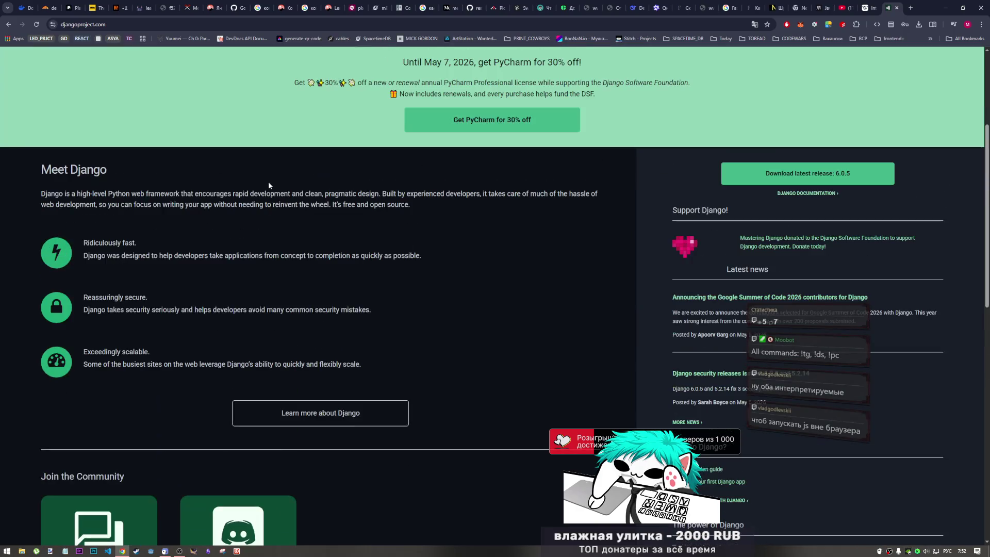
scroll(257, 186, up, 3)
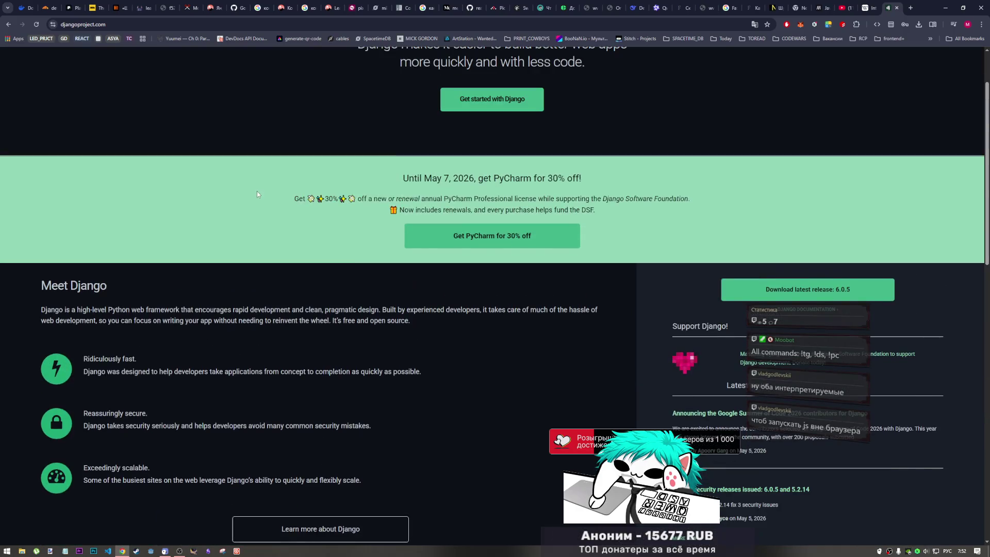
click(8, 25)
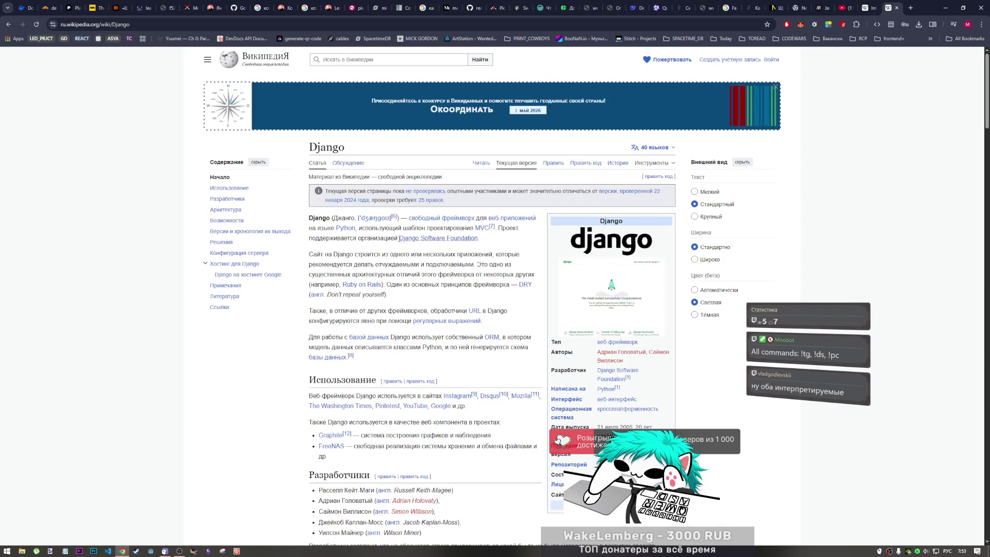
Step: Switch the Russian Django article to English through the language list, opening Django (web framework)
click(652, 147)
click(578, 205)
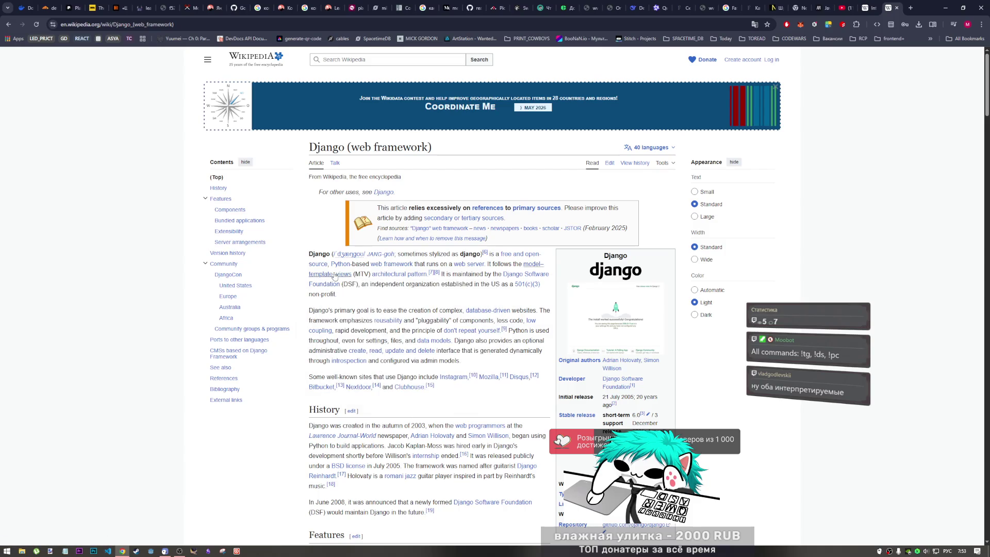
mouse_move(334, 277)
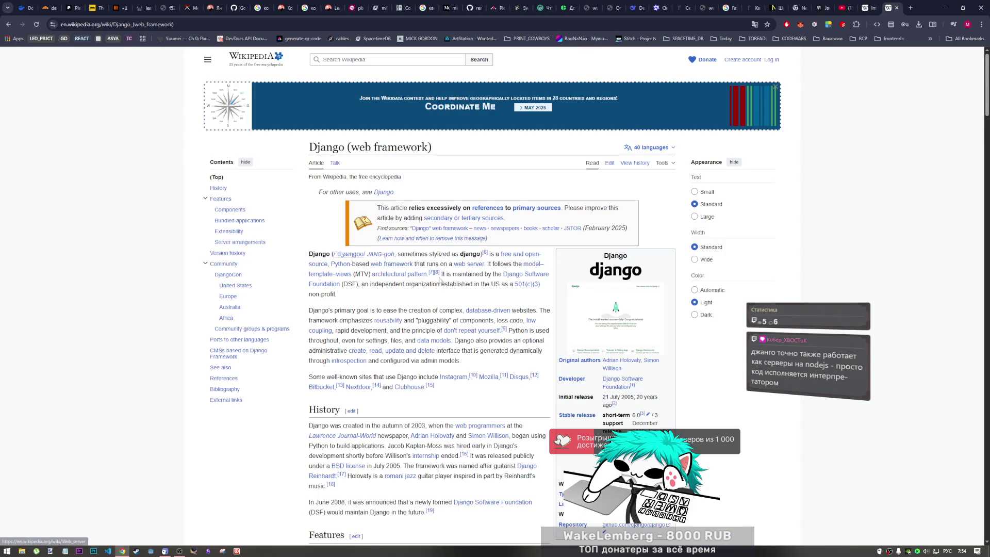
scroll(439, 280, down, 6)
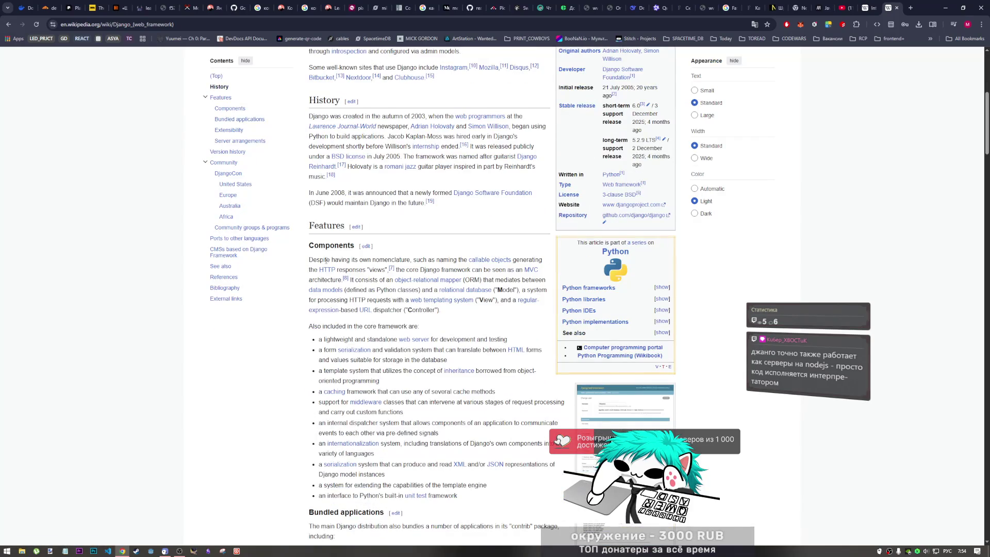
scroll(325, 260, down, 1)
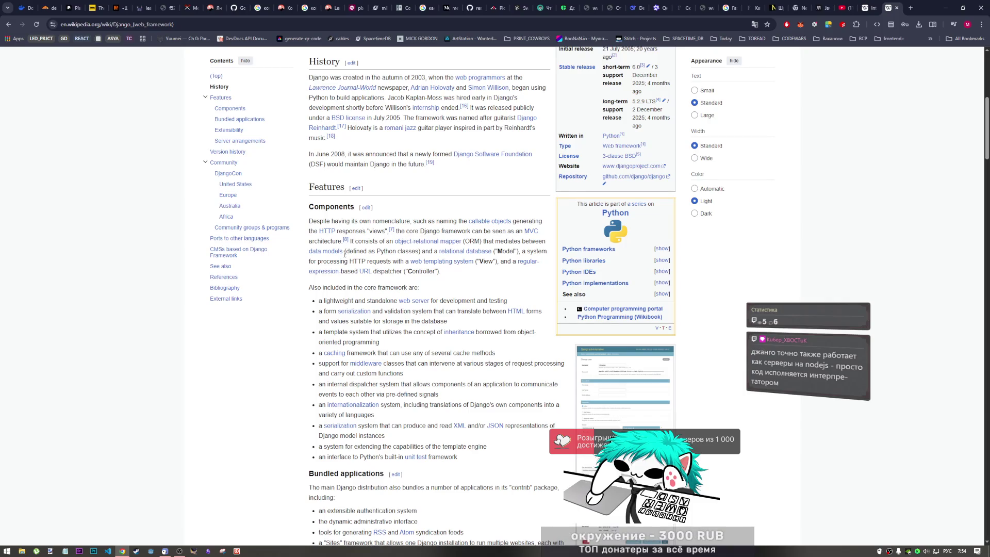
scroll(332, 297, down, 2)
scroll(330, 291, down, 2)
scroll(335, 237, up, 4)
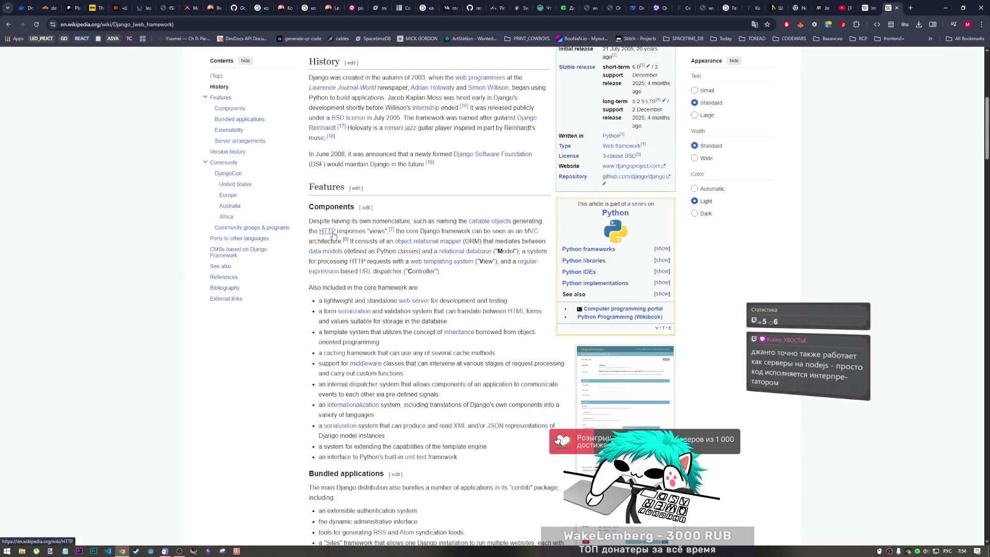
mouse_move(333, 233)
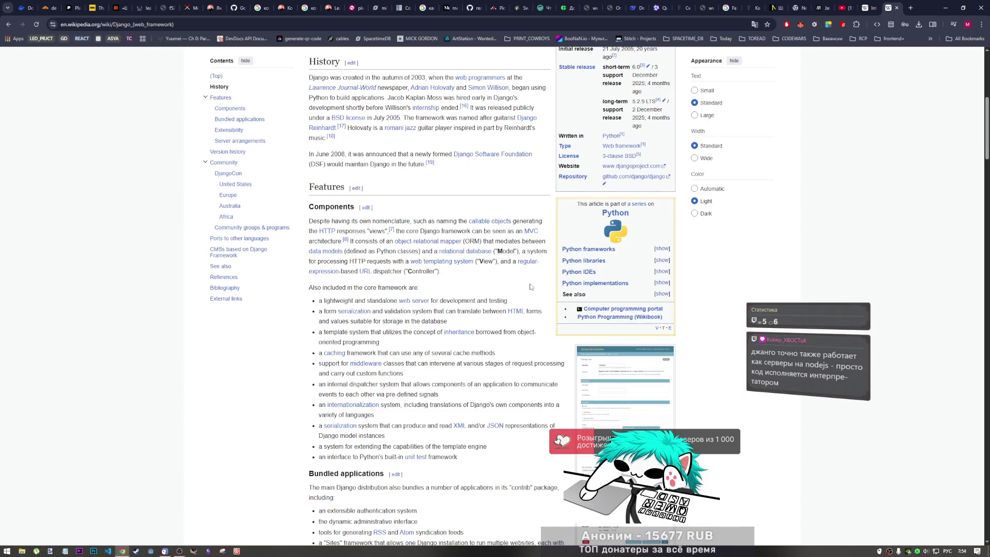
scroll(460, 301, down, 3)
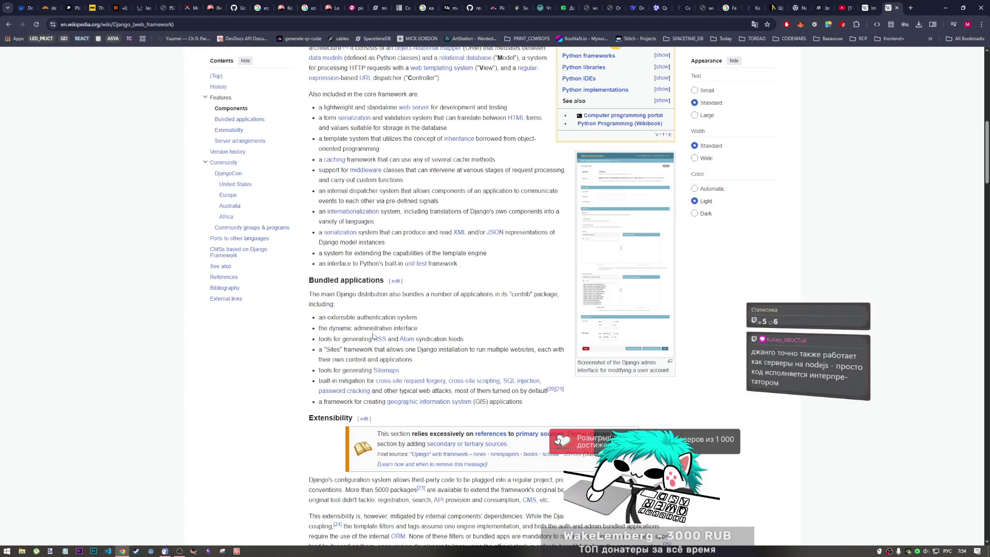
scroll(374, 335, down, 3)
scroll(354, 295, down, 1)
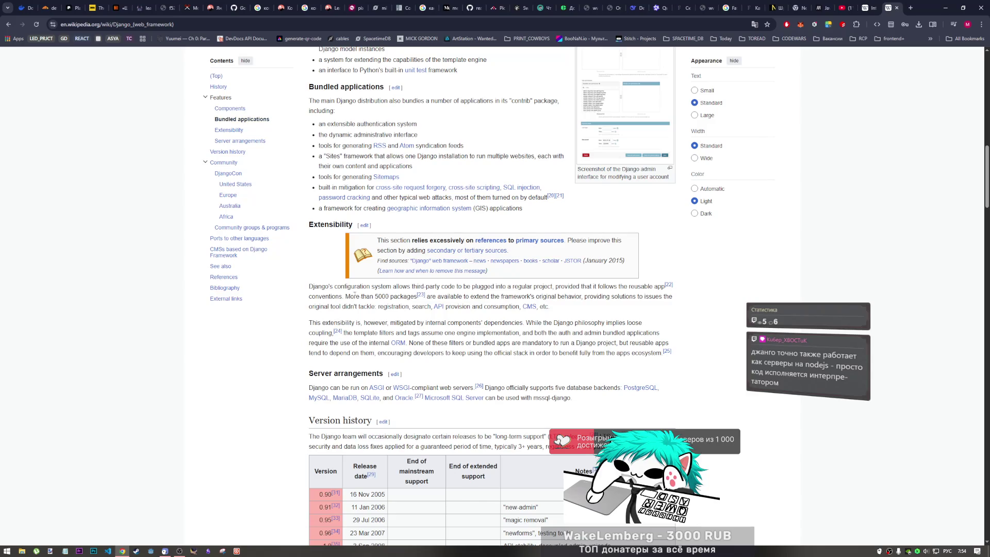
scroll(399, 317, down, 3)
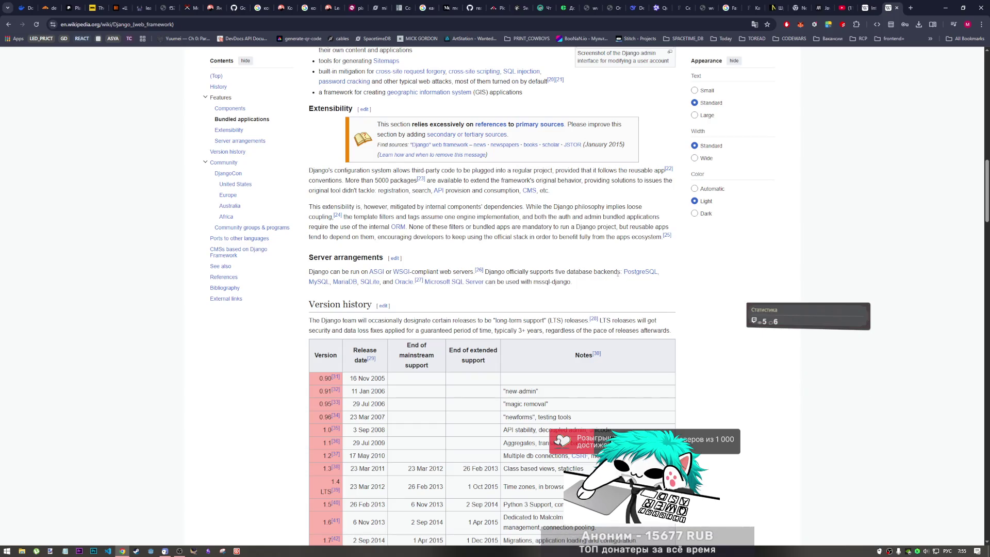
scroll(516, 312, down, 2)
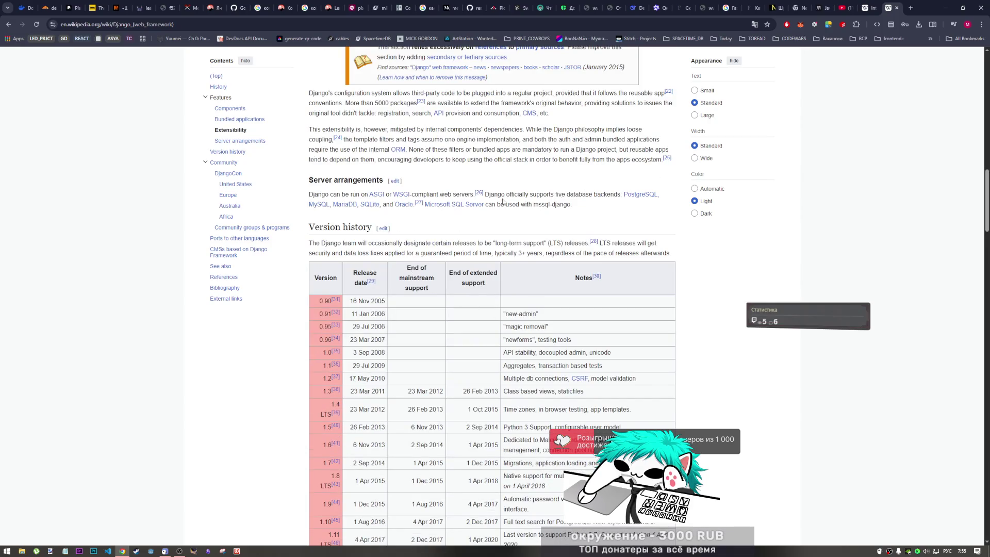
scroll(403, 296, down, 2)
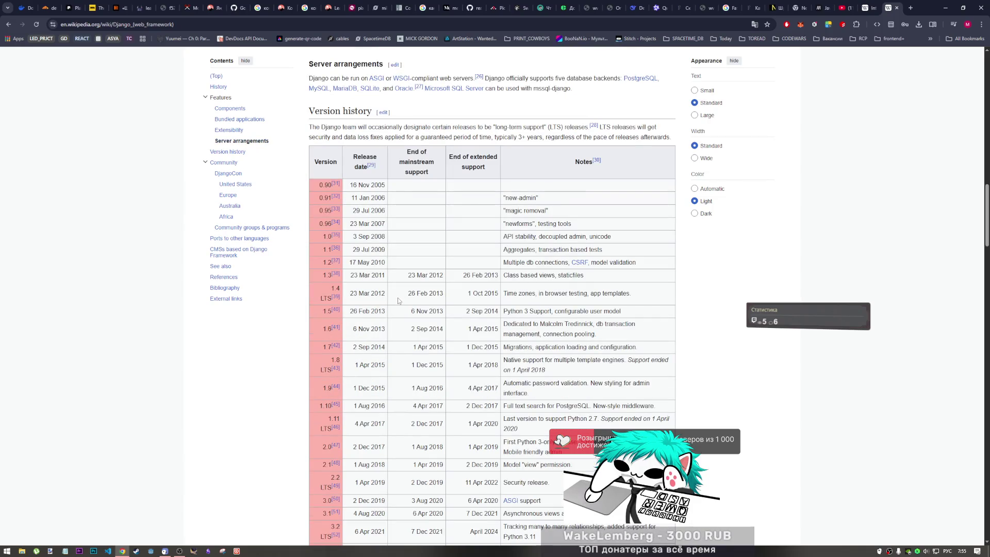
scroll(396, 312, down, 2)
scroll(394, 312, down, 8)
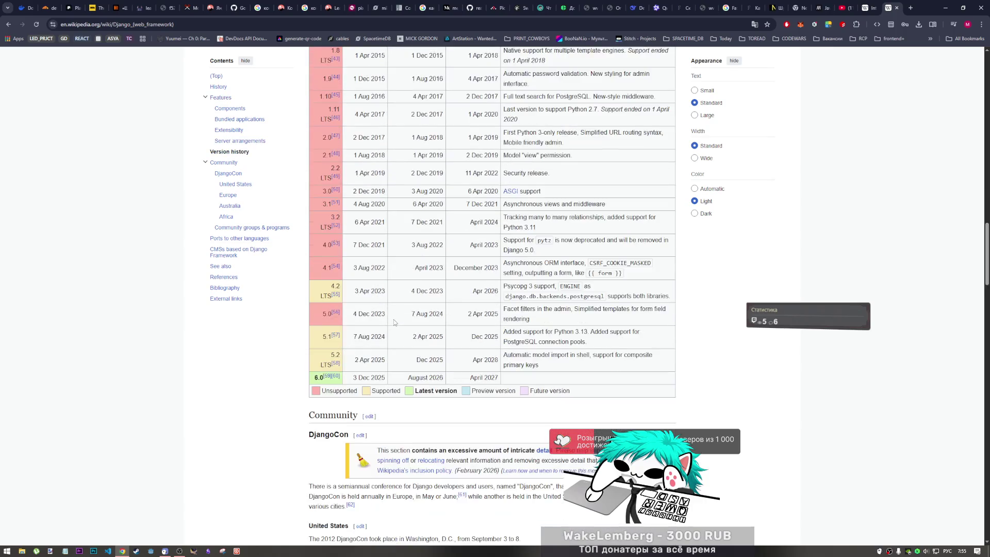
scroll(394, 321, down, 20)
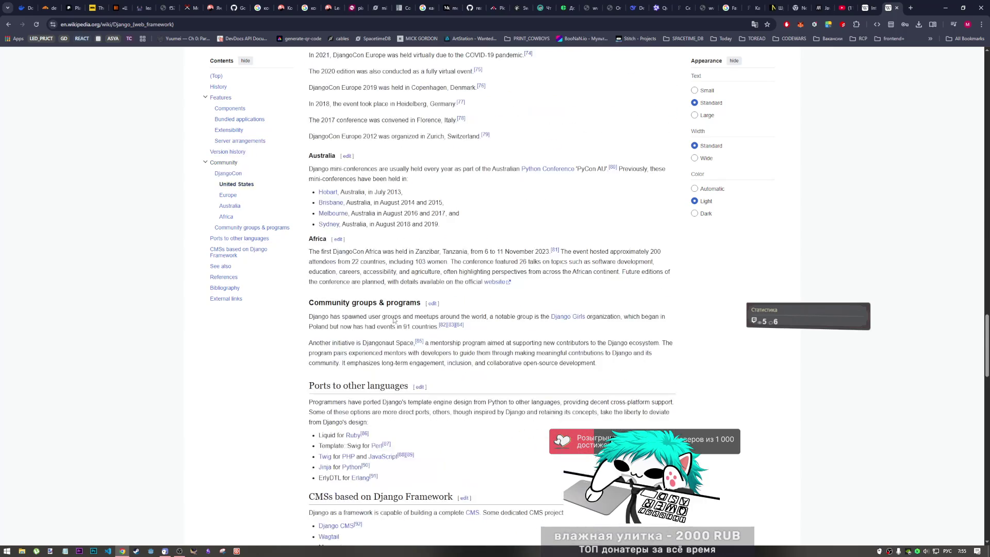
scroll(392, 312, up, 20)
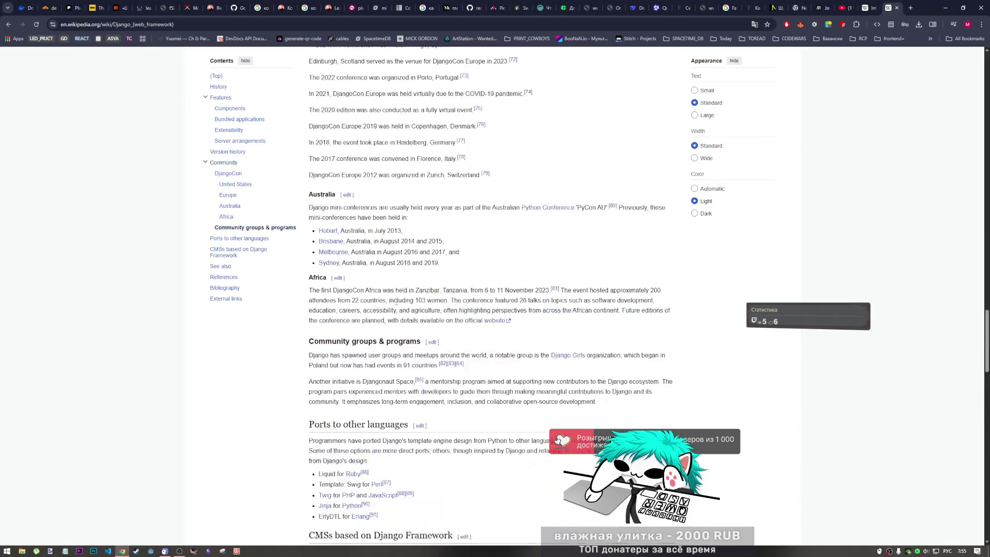
scroll(395, 304, up, 20)
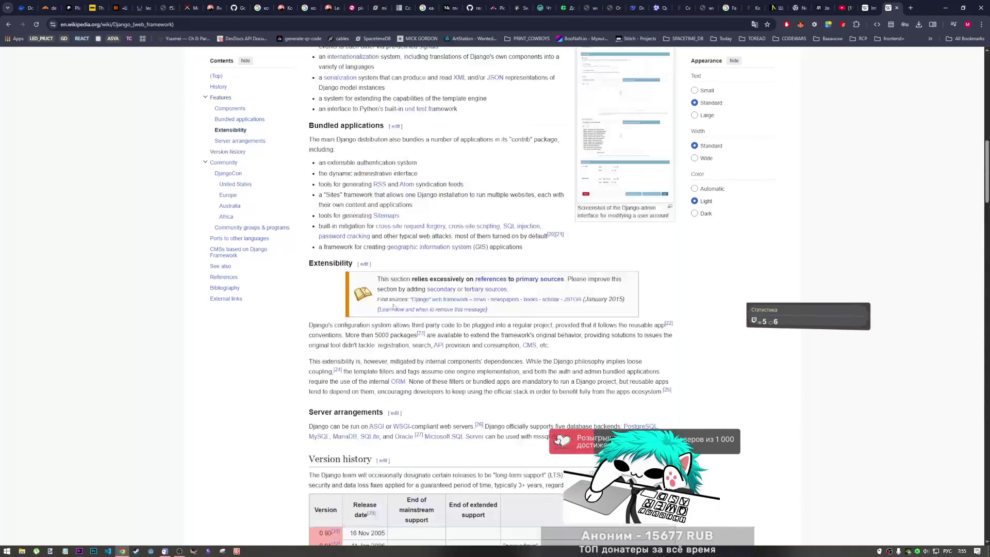
scroll(390, 297, down, 8)
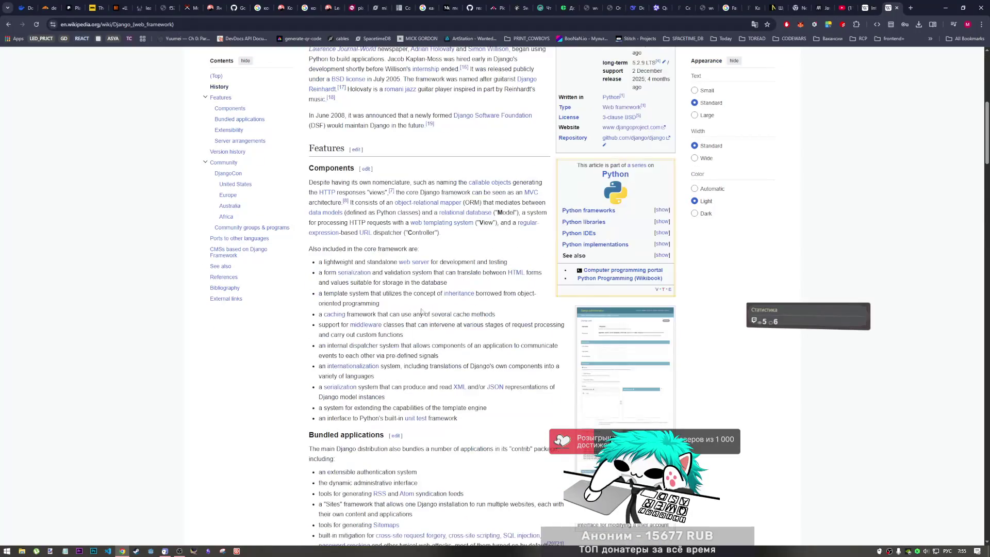
scroll(446, 333, up, 7)
scroll(445, 333, down, 6)
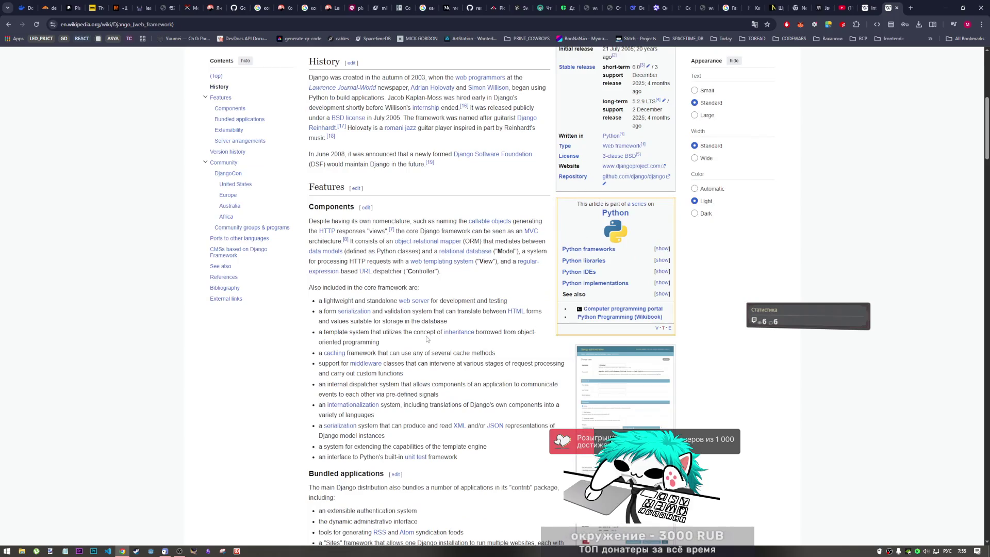
click(624, 375)
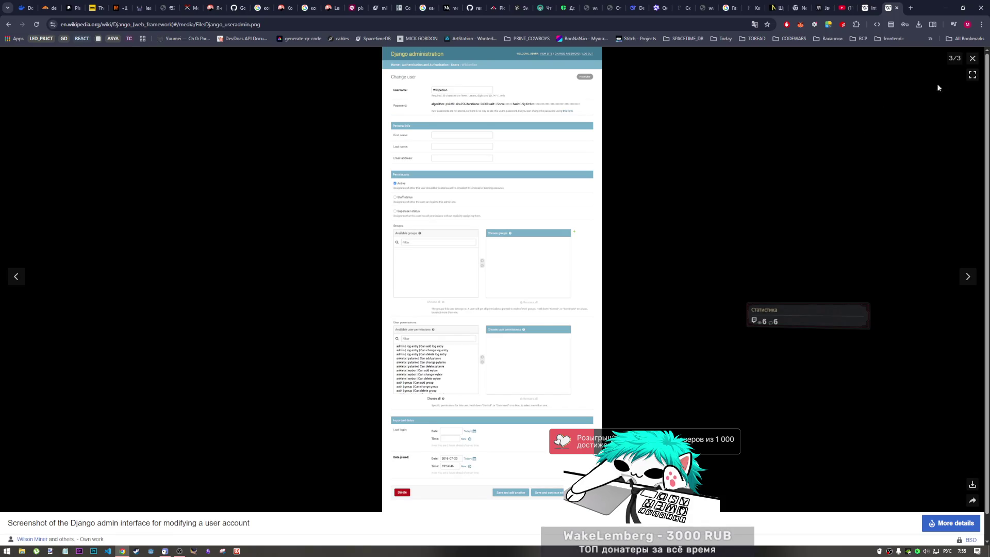
click(972, 60)
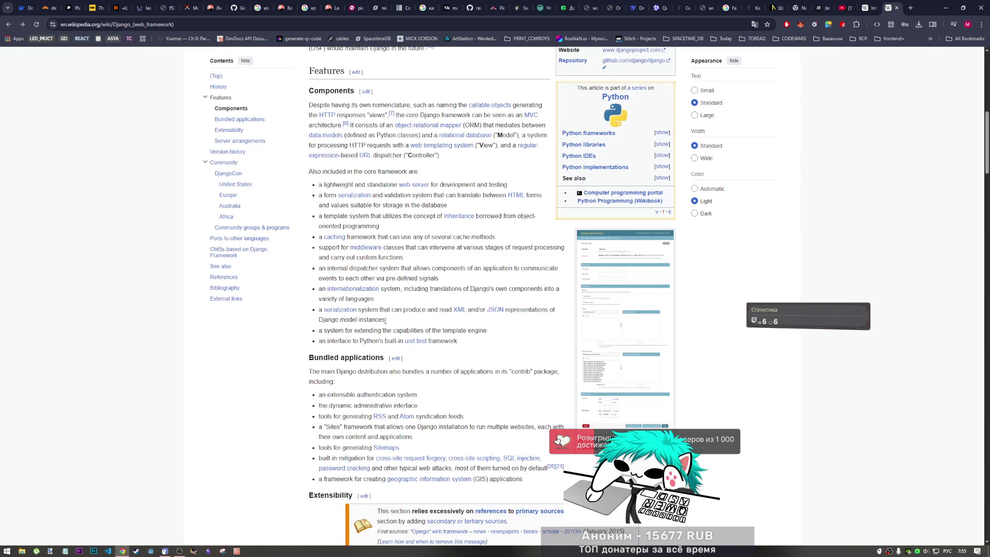
scroll(389, 325, up, 1)
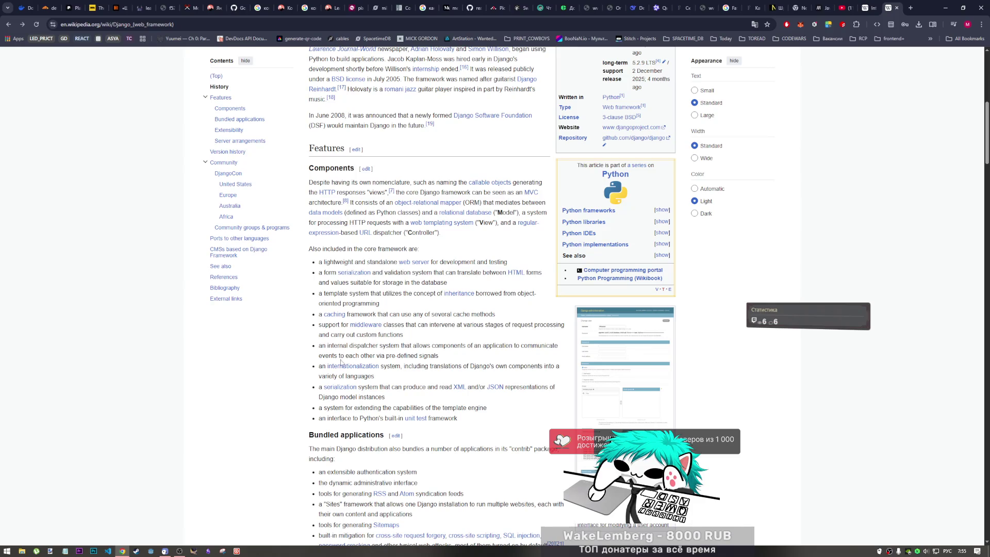
scroll(409, 403, up, 5)
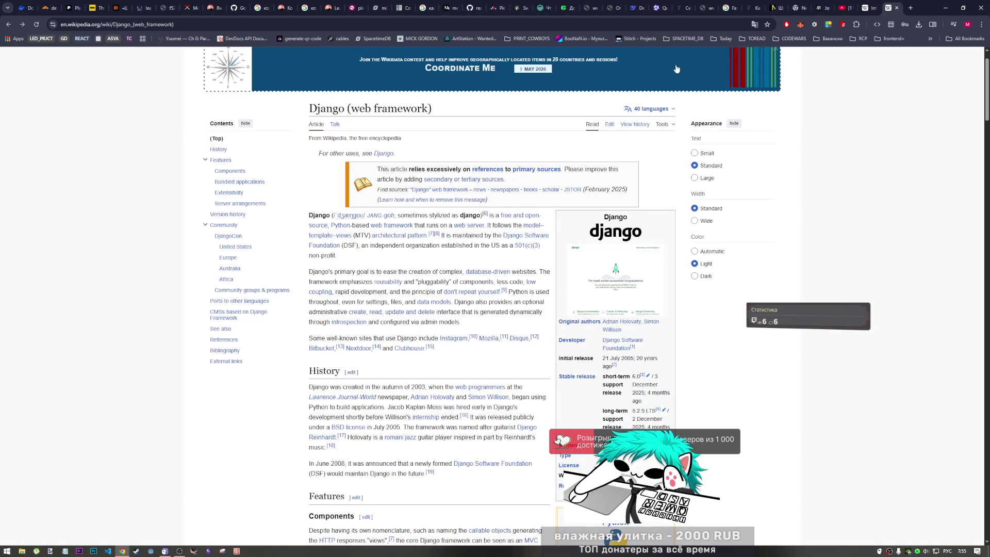
click(896, 8)
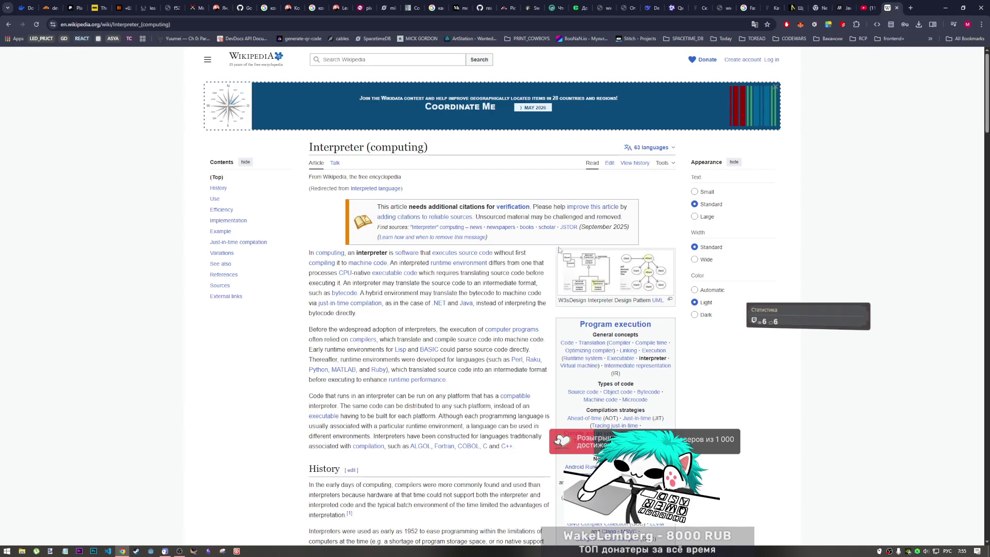
Step: Switch to another program and back to Chrome, then scroll the Wikipedia page briefly
click(179, 551)
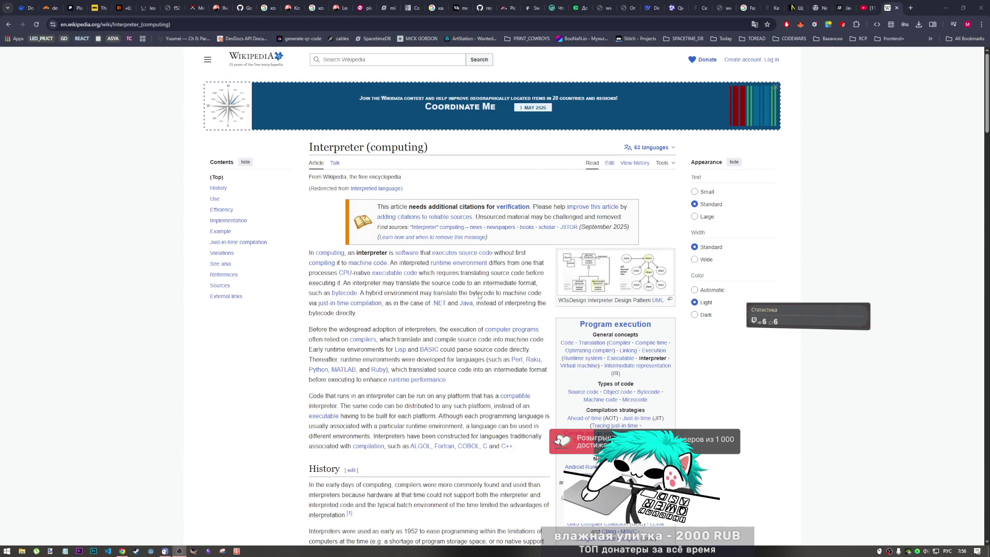
click(816, 222)
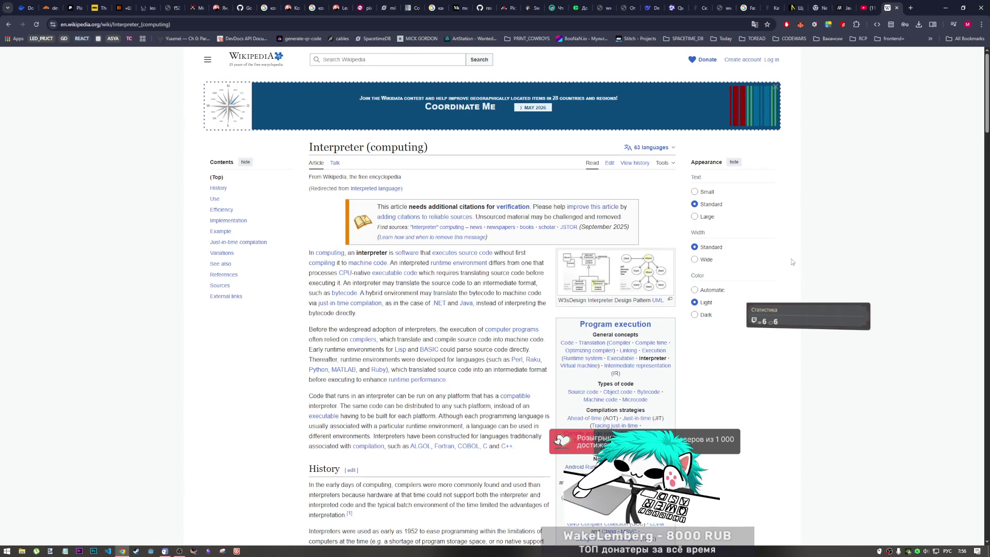
mouse_move(180, 553)
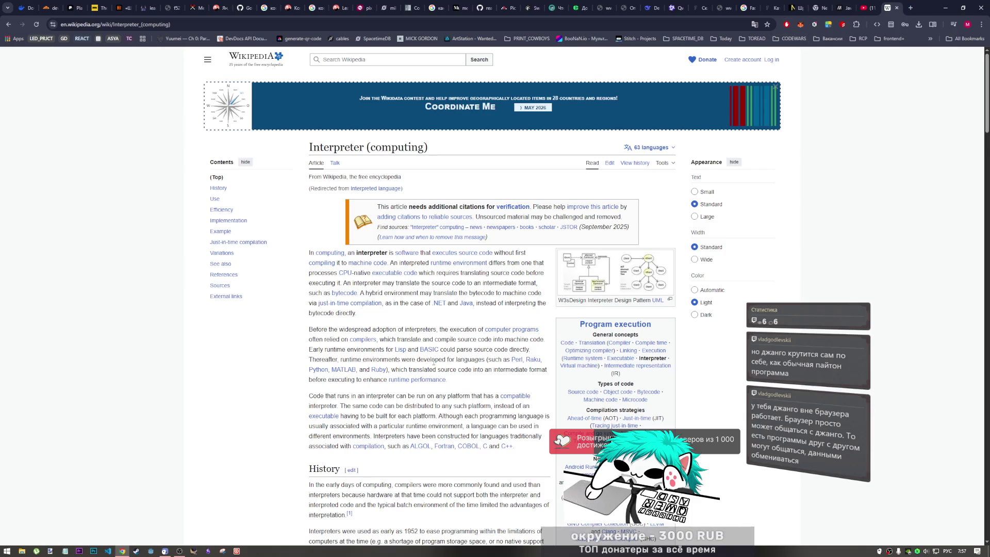
scroll(433, 362, down, 2)
scroll(426, 278, up, 2)
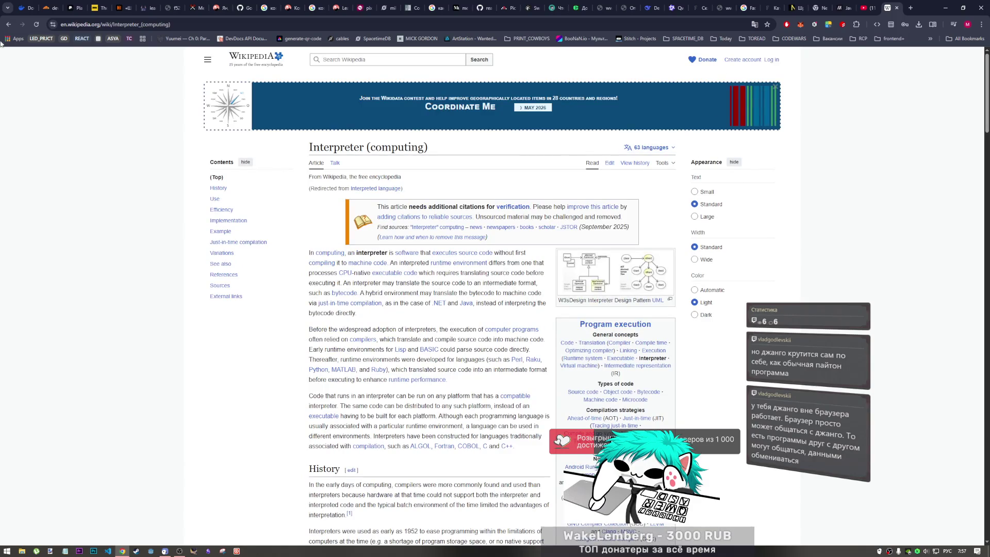
Step: Go back to the Russian interpreted-language article, highlight its opening sentence, then close the tab
key(alt+Left)
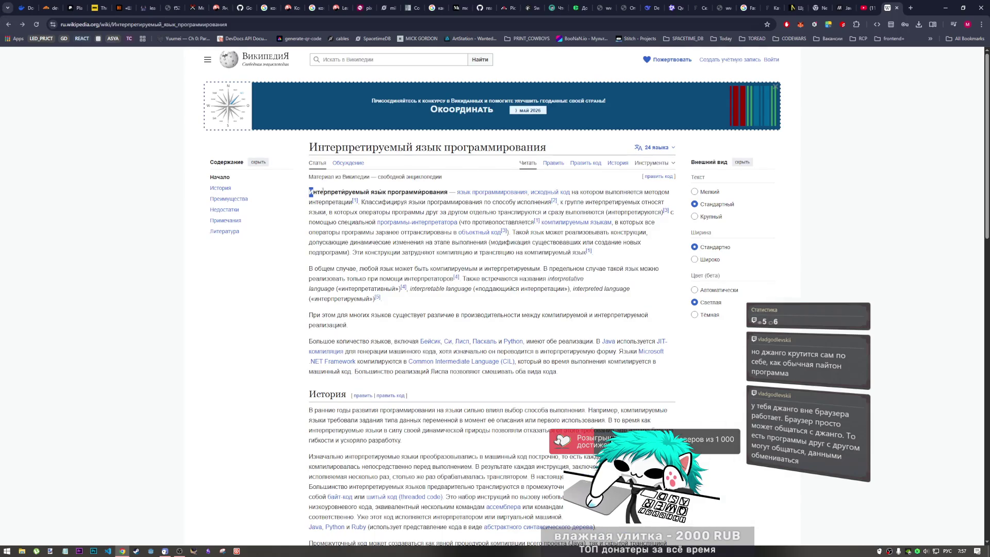
drag(312, 192, 360, 202)
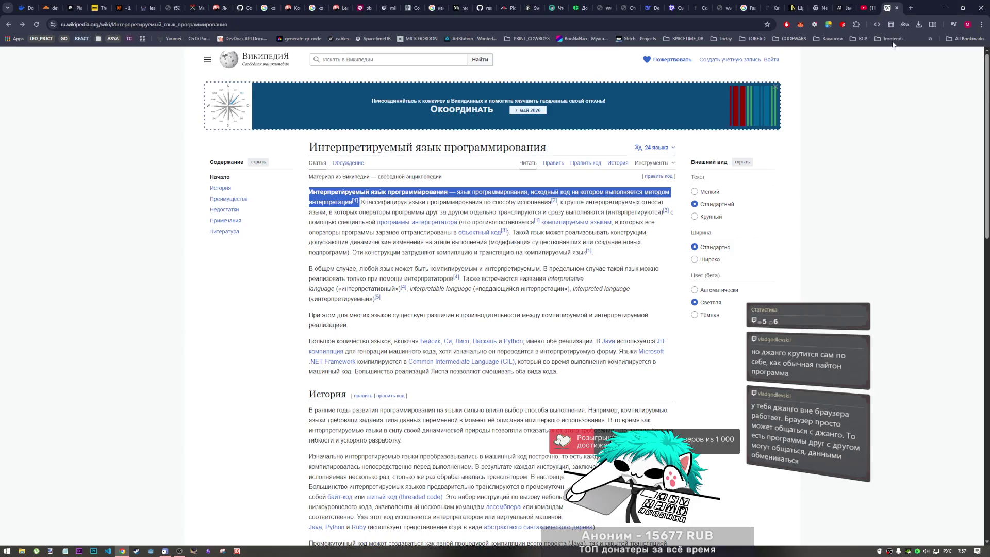
click(888, 78)
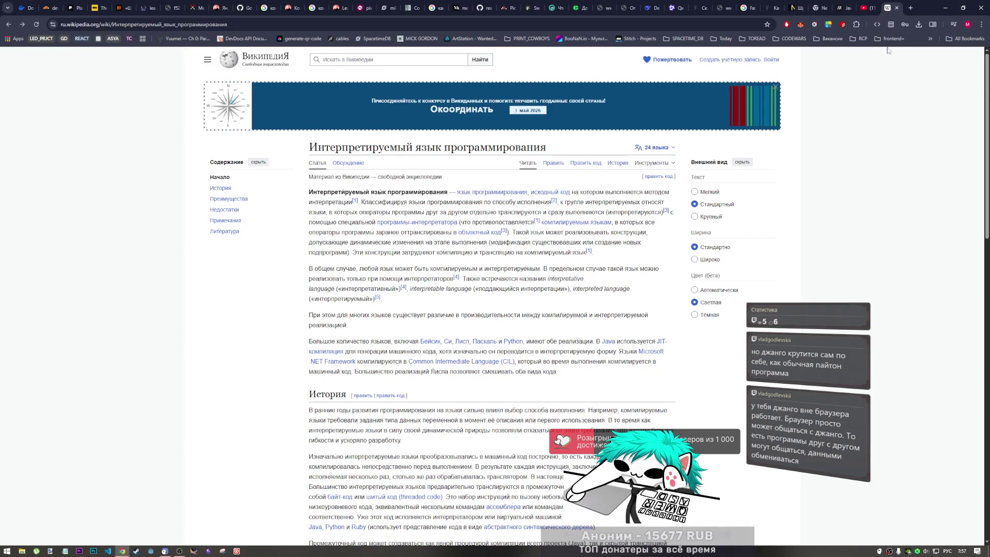
click(898, 8)
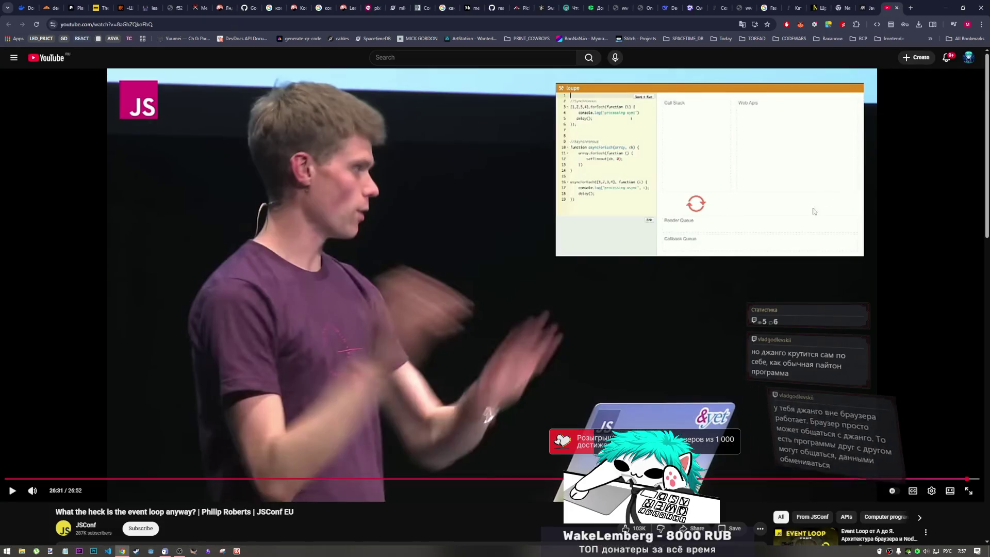
Step: Seek from the Loupe demo at 25:57 to the stack/webapis slide, pausing on the Loupe link slide
click(770, 403)
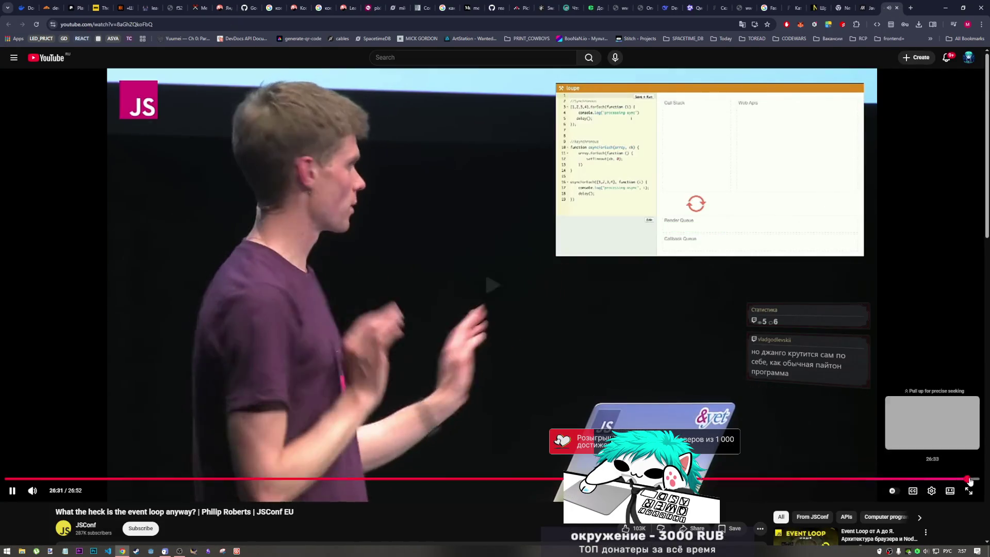
click(976, 479)
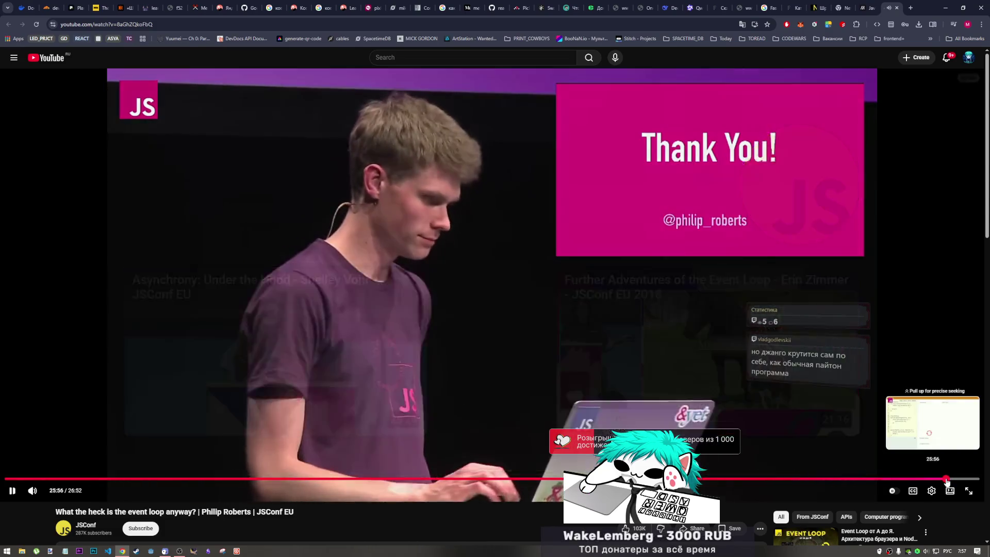
click(947, 479)
click(808, 456)
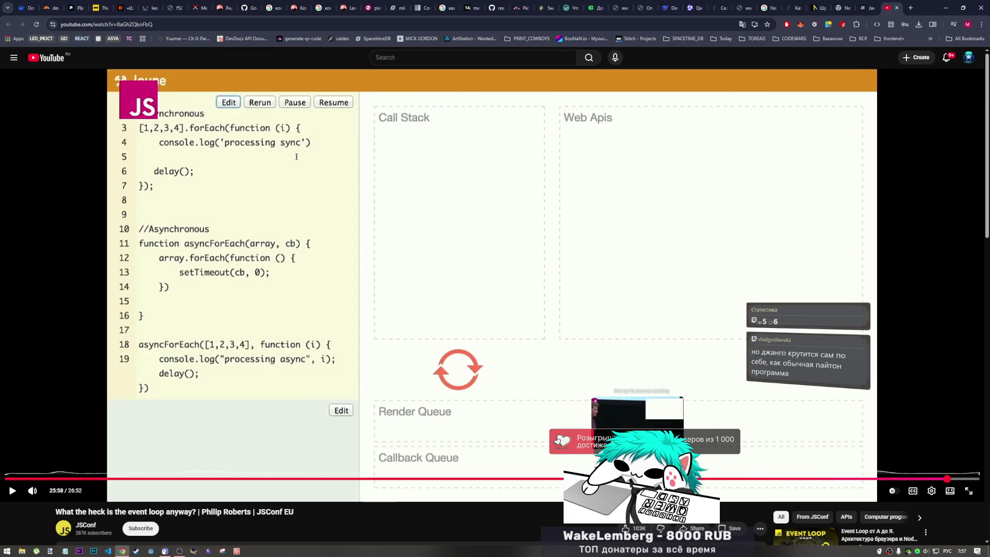
click(630, 478)
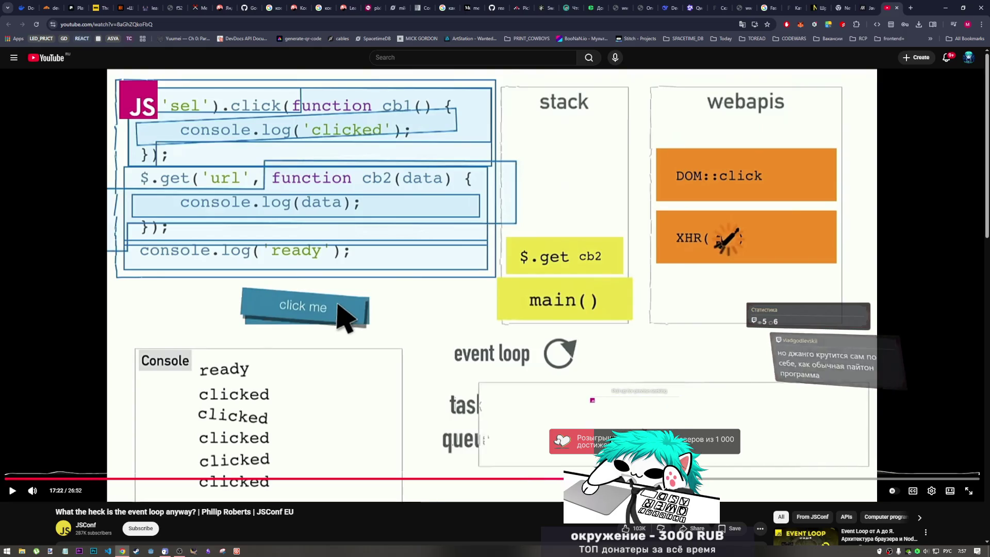
click(635, 479)
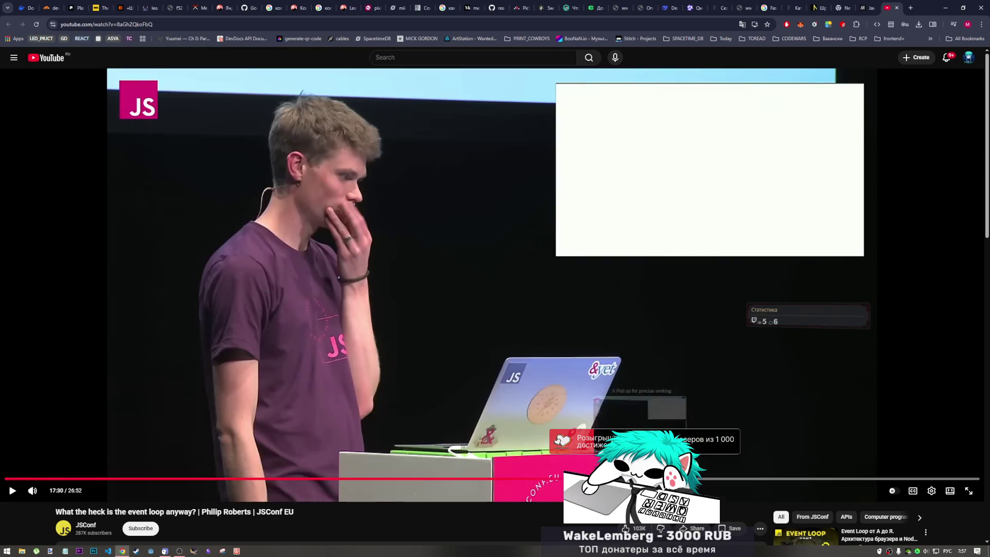
click(639, 479)
click(644, 479)
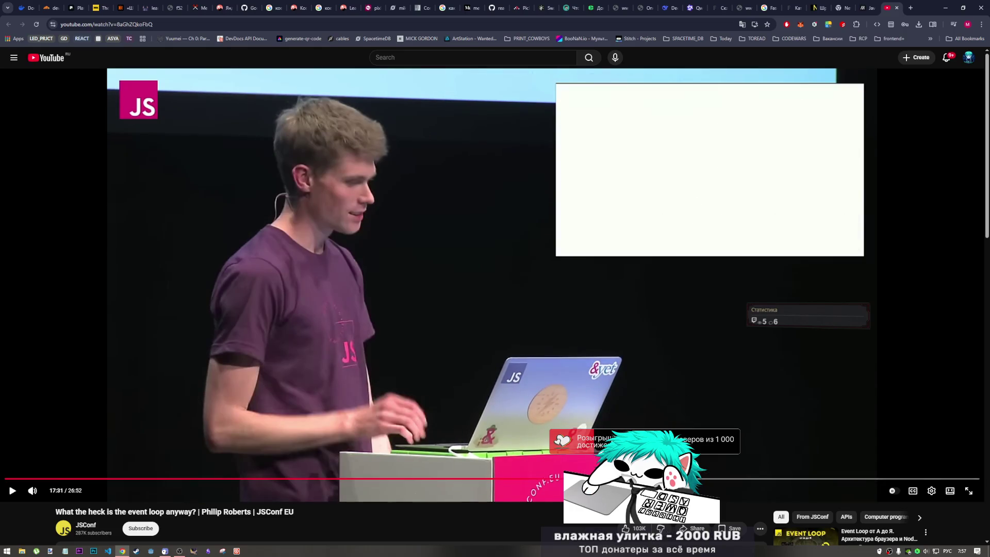
key(space)
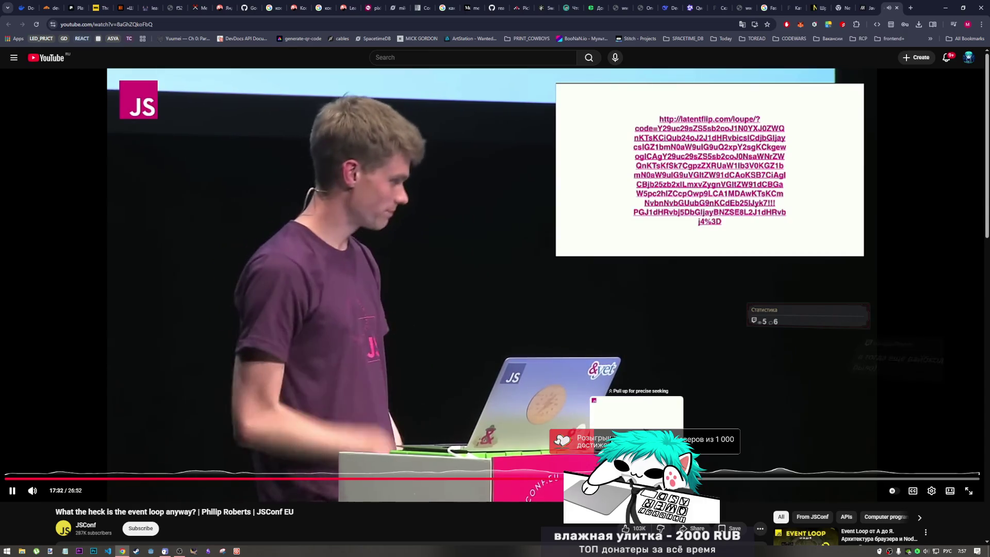
click(692, 418)
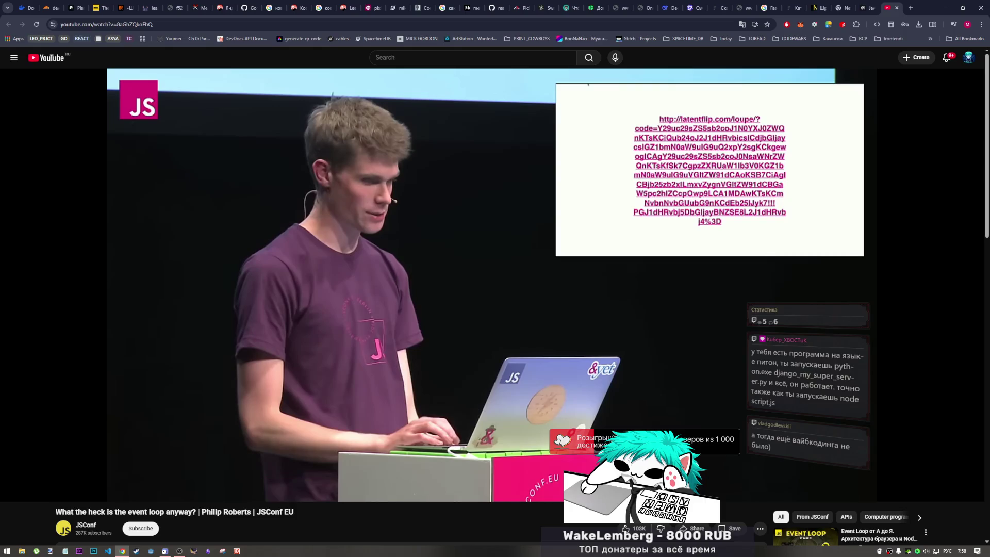
Step: Replay from 17:06 through the Loupe demo, stop at 18:07, then go to the YouTube home feed
click(627, 477)
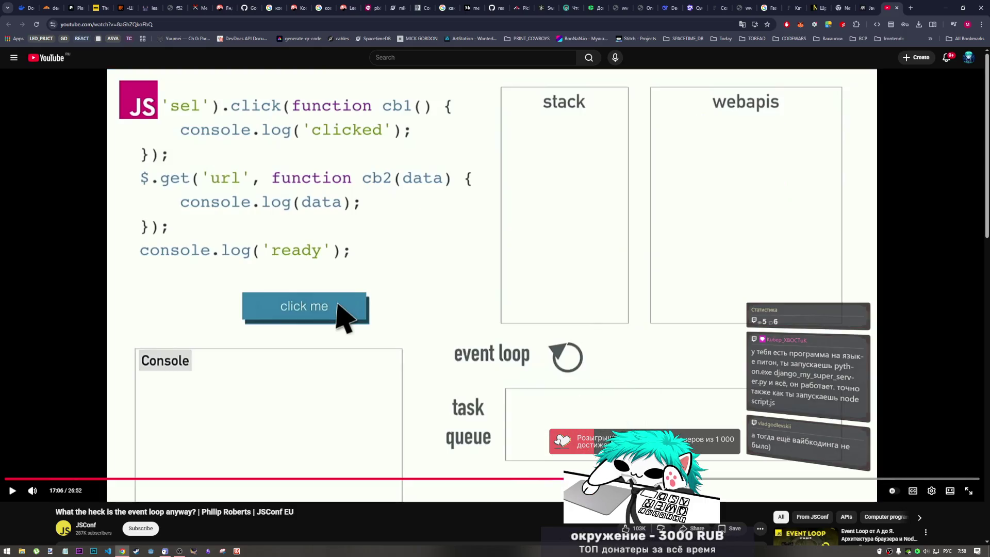
key(space)
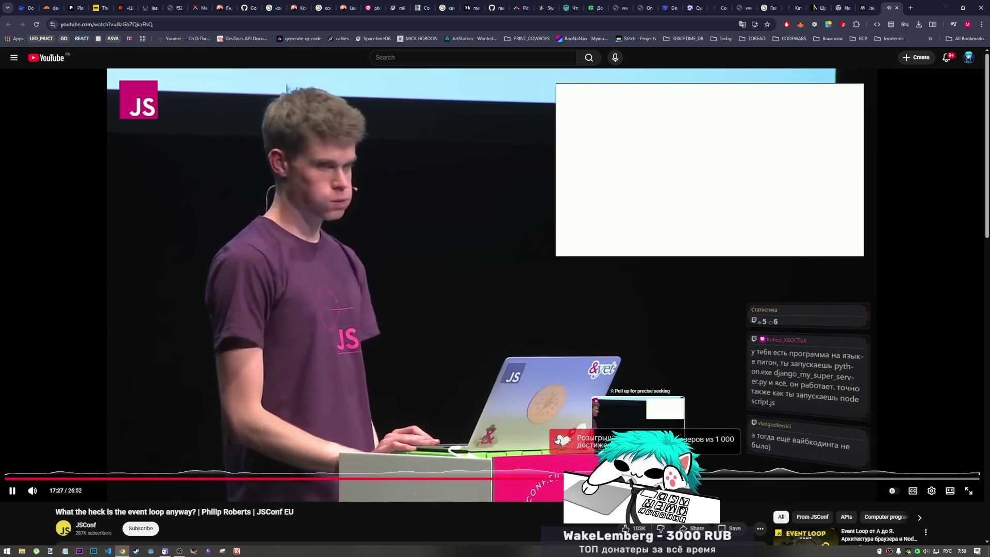
click(650, 476)
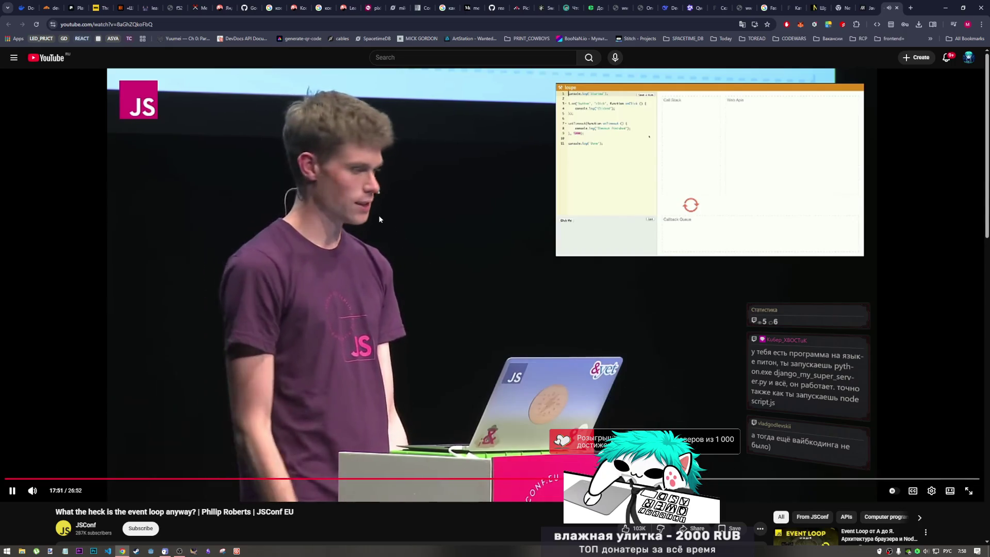
click(378, 221)
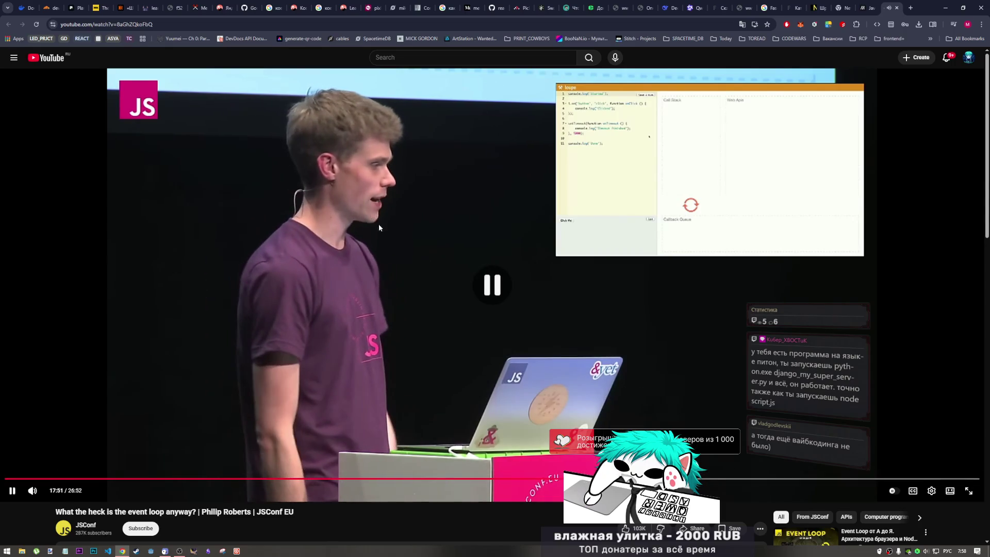
click(585, 379)
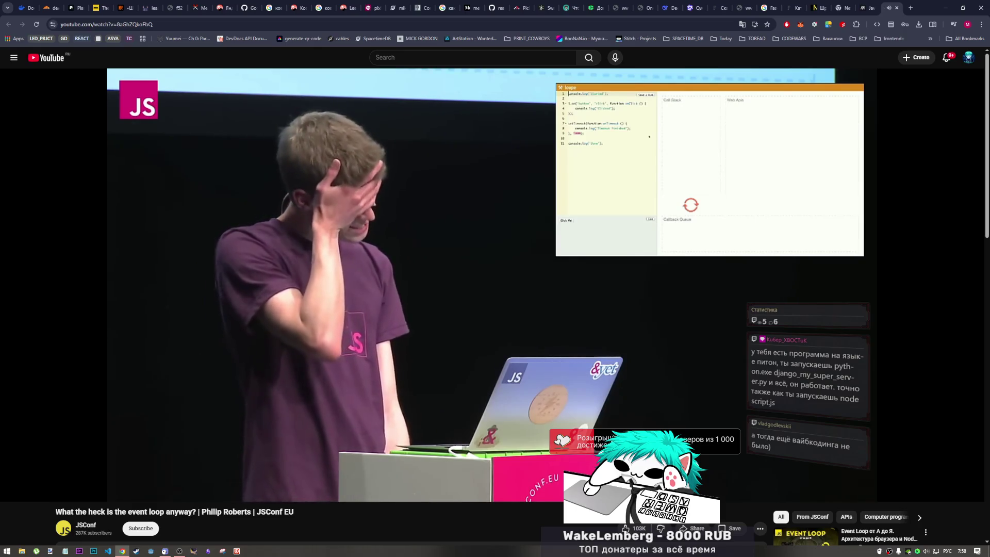
click(583, 385)
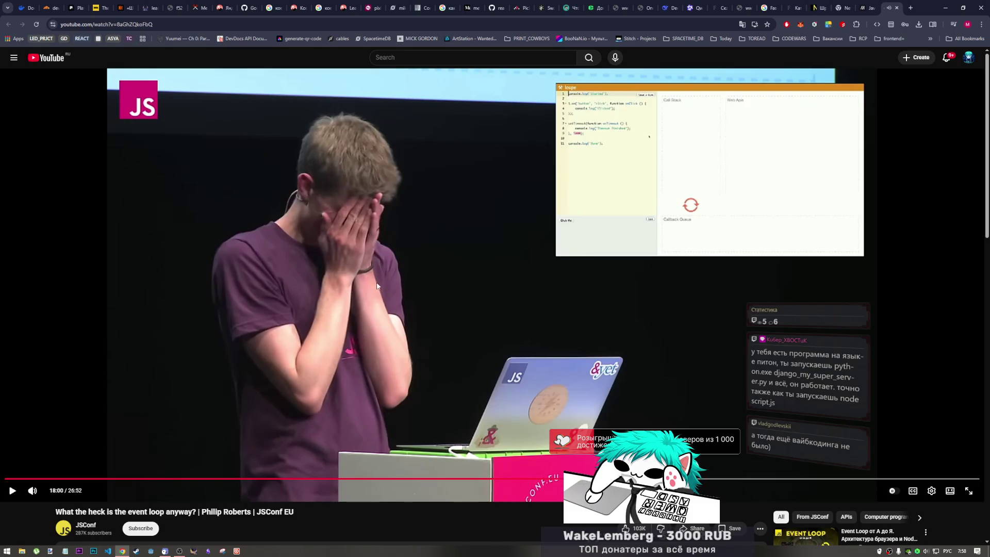
click(661, 355)
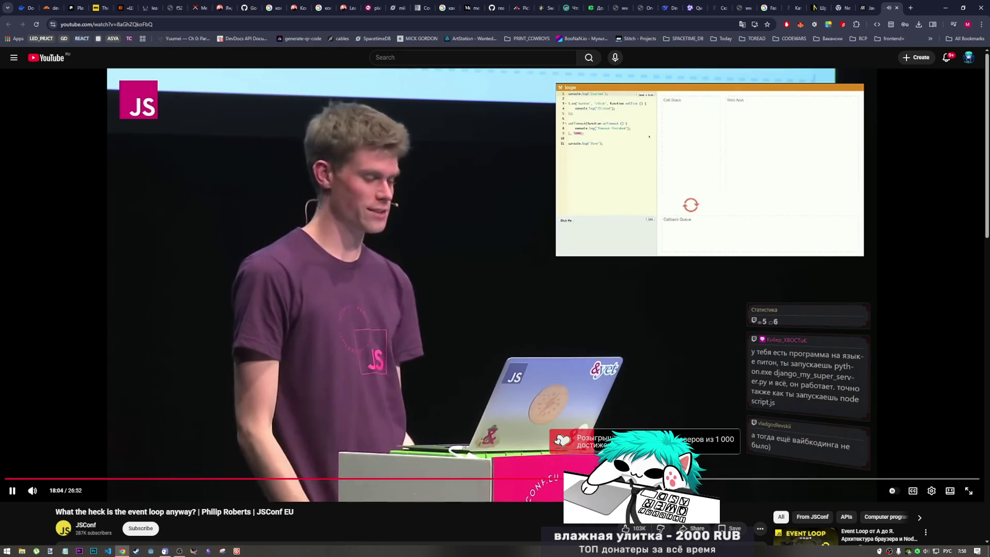
click(652, 391)
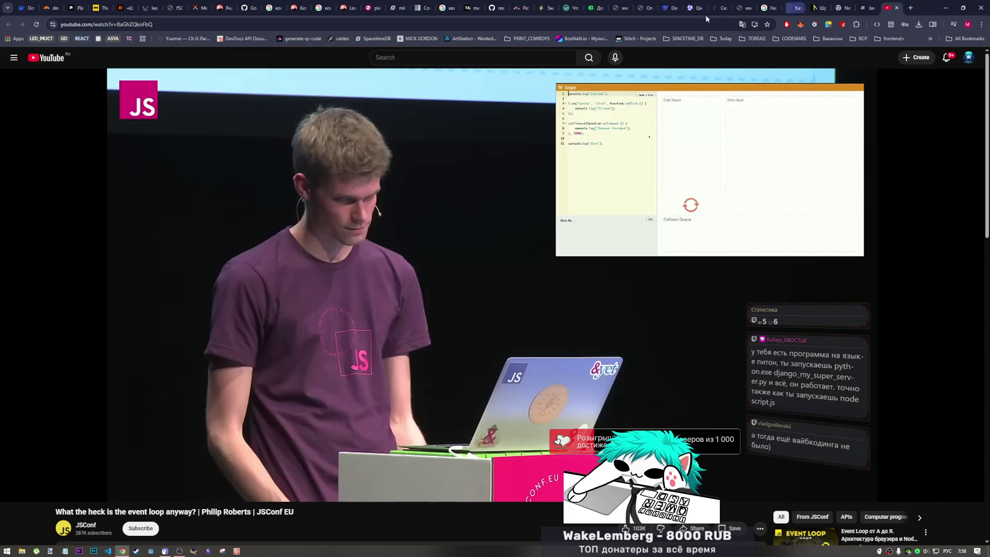
click(40, 60)
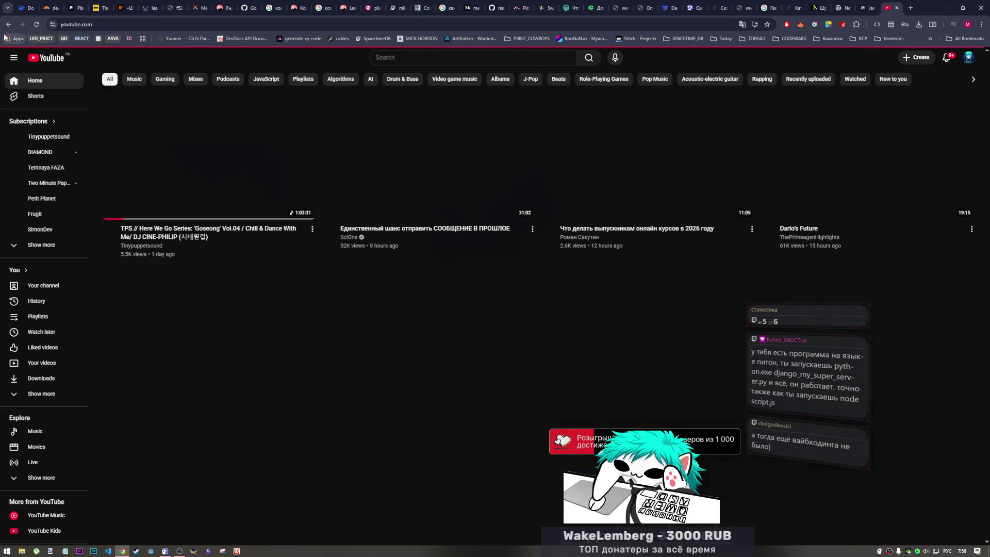
click(9, 24)
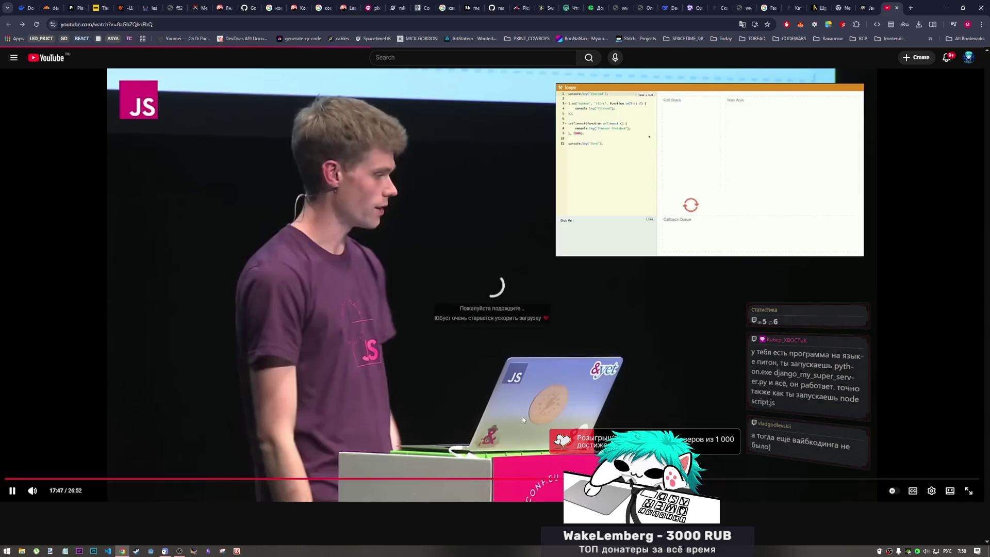
click(388, 338)
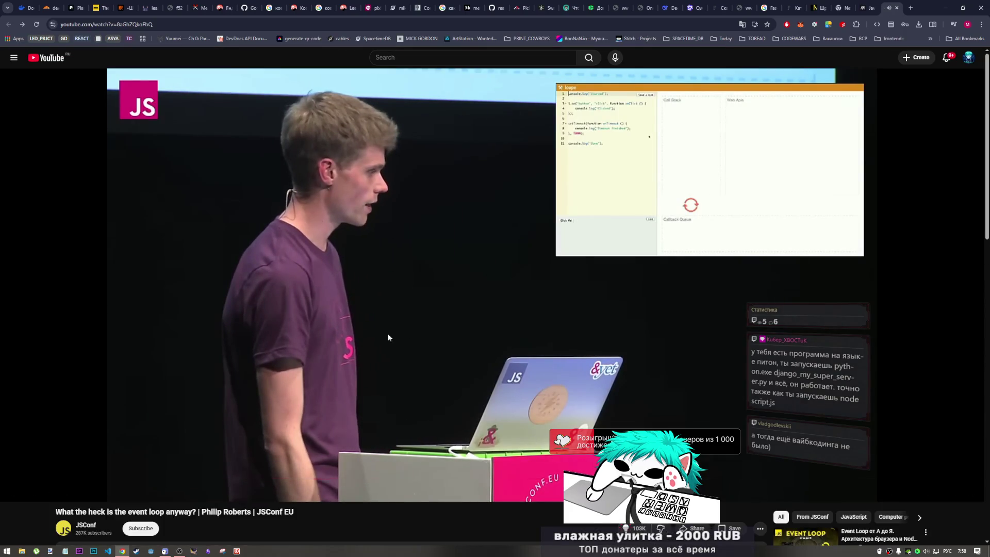
click(43, 62)
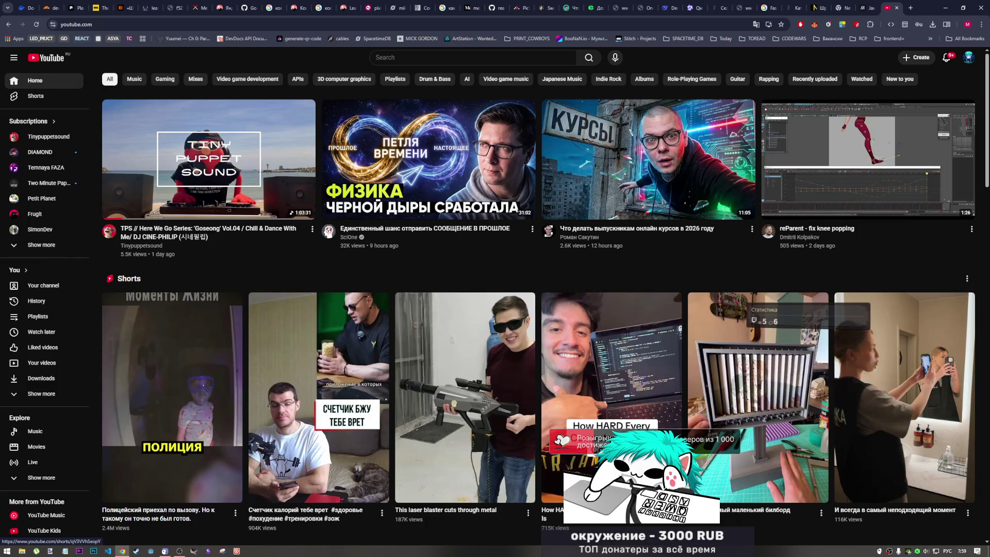
click(179, 551)
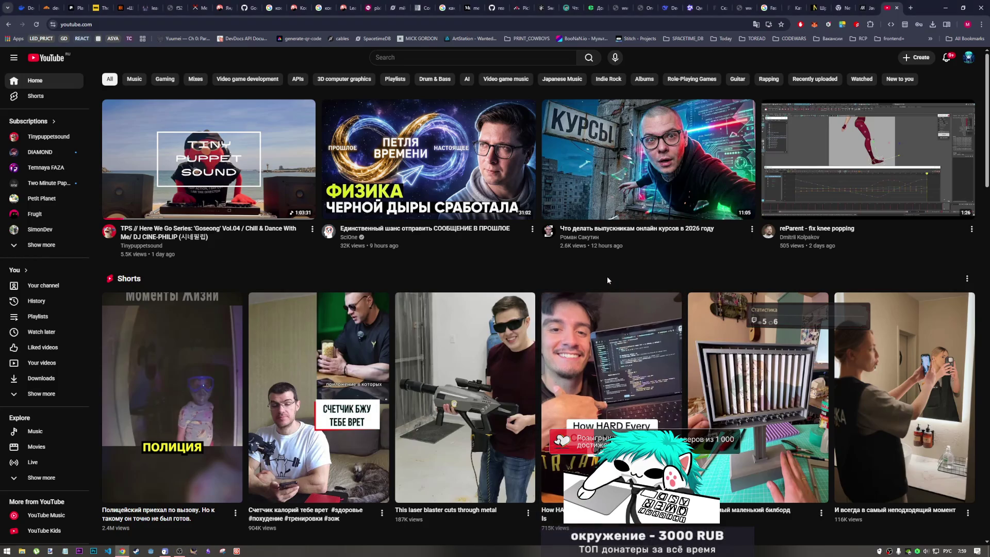
Step: Scroll the home feed to 'Nobody Is Making a Berserk Fan Game' and open that video
mouse_move(543, 362)
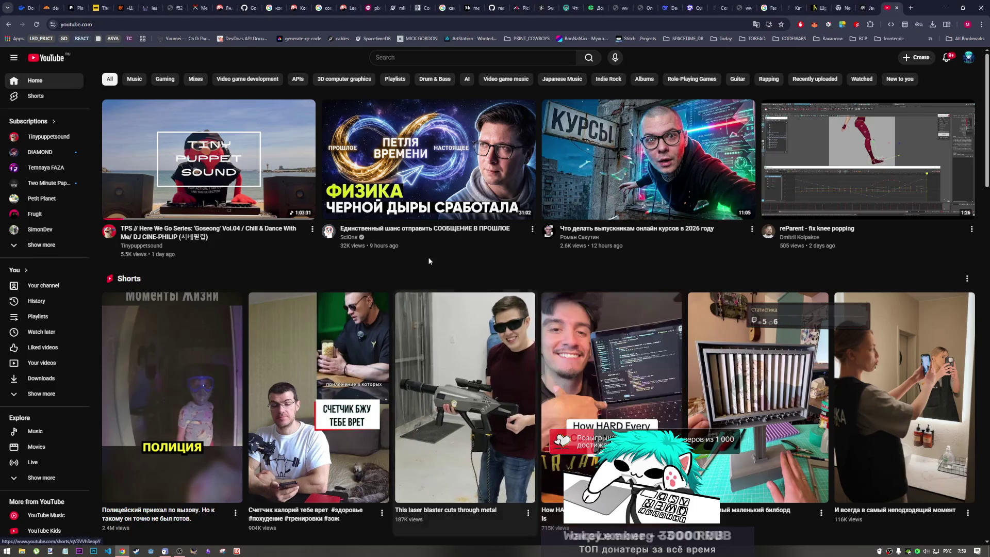
scroll(451, 310, down, 2)
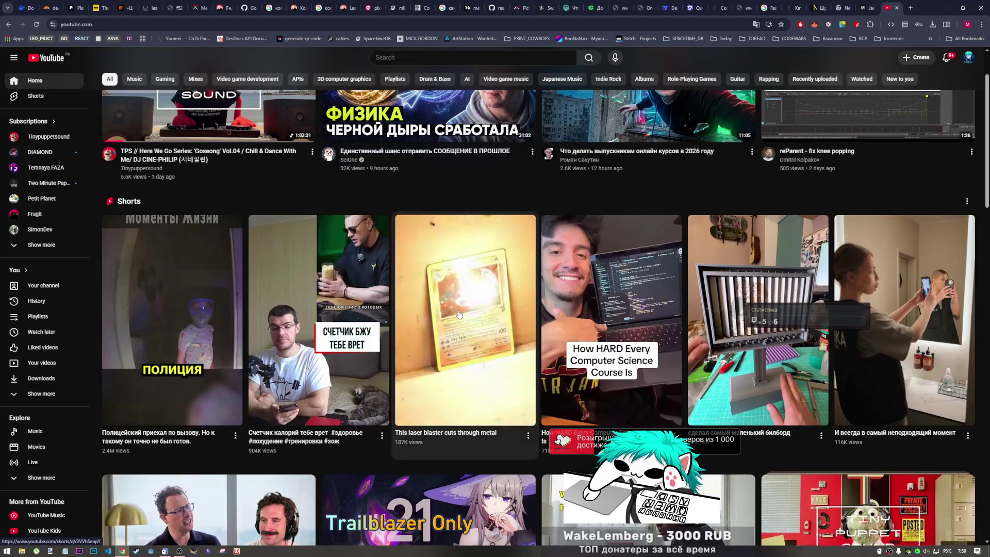
scroll(451, 311, up, 2)
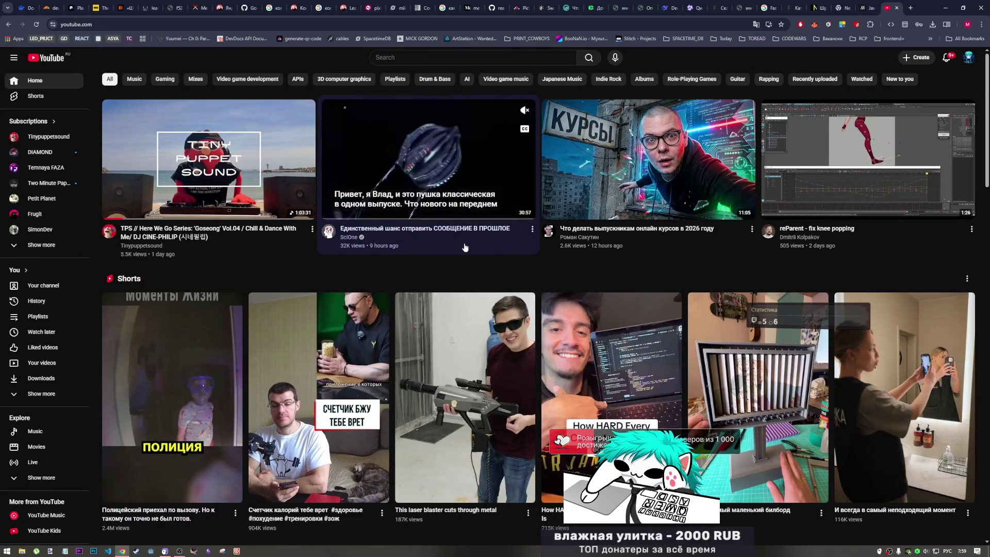
scroll(465, 248, down, 3)
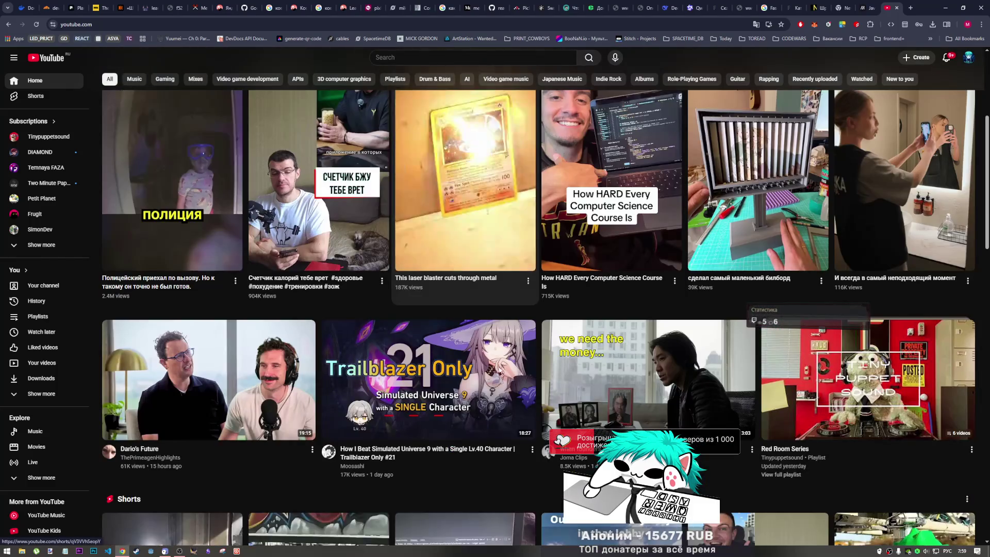
scroll(433, 454, up, 3)
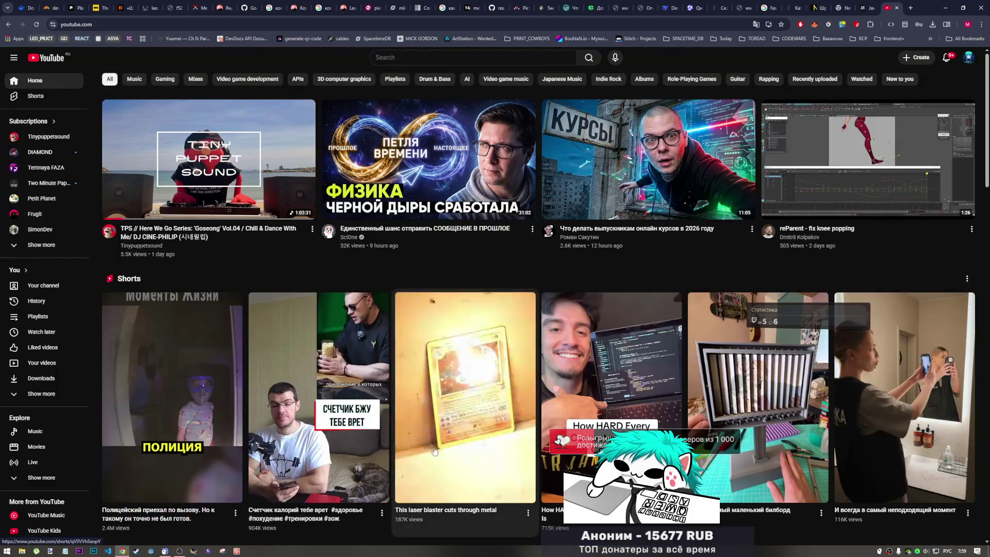
mouse_move(378, 117)
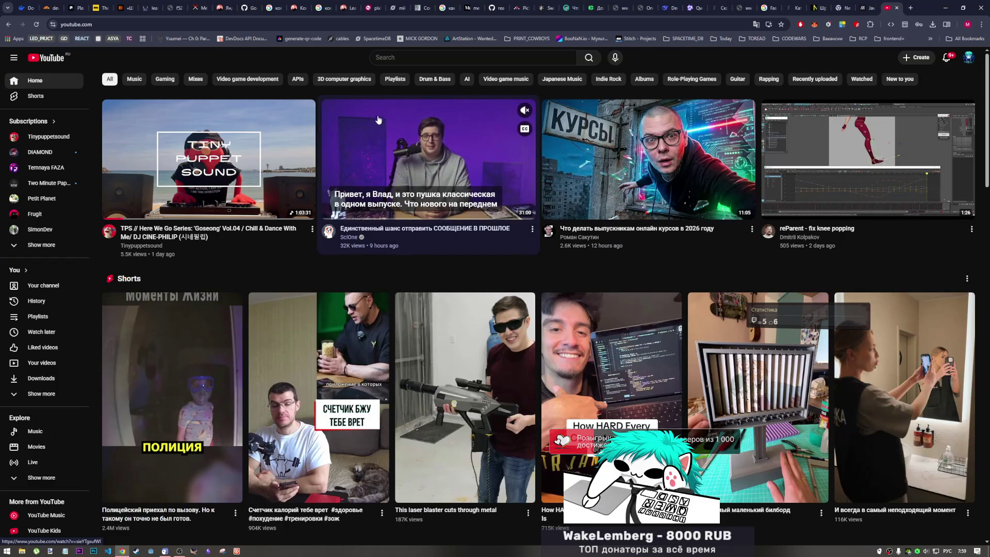
scroll(418, 397, down, 4)
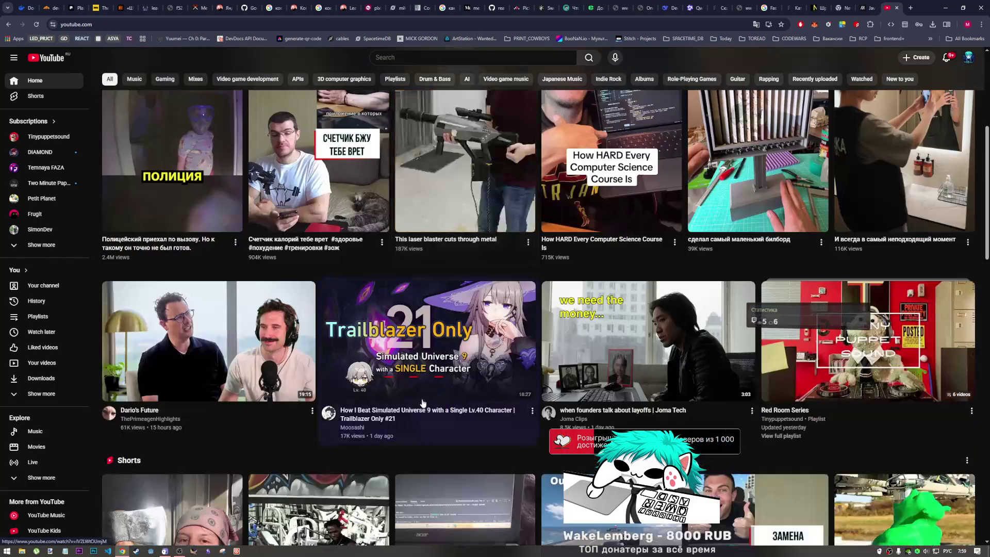
scroll(419, 396, down, 10)
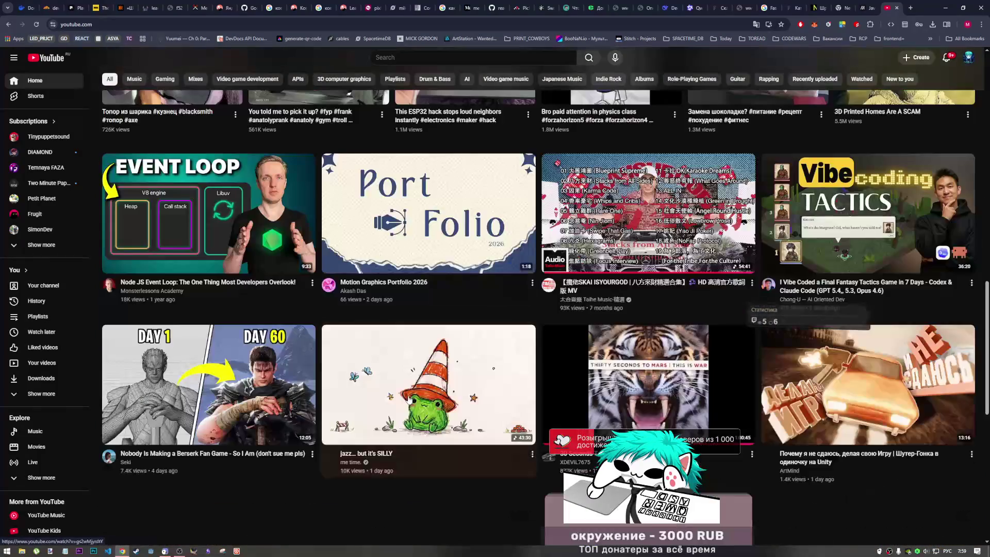
scroll(408, 397, up, 3)
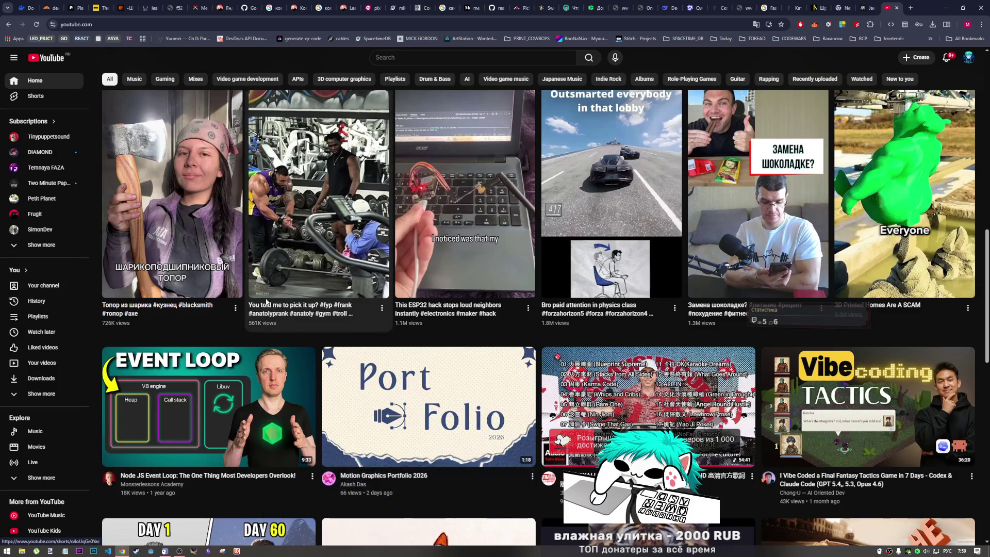
scroll(183, 276, down, 7)
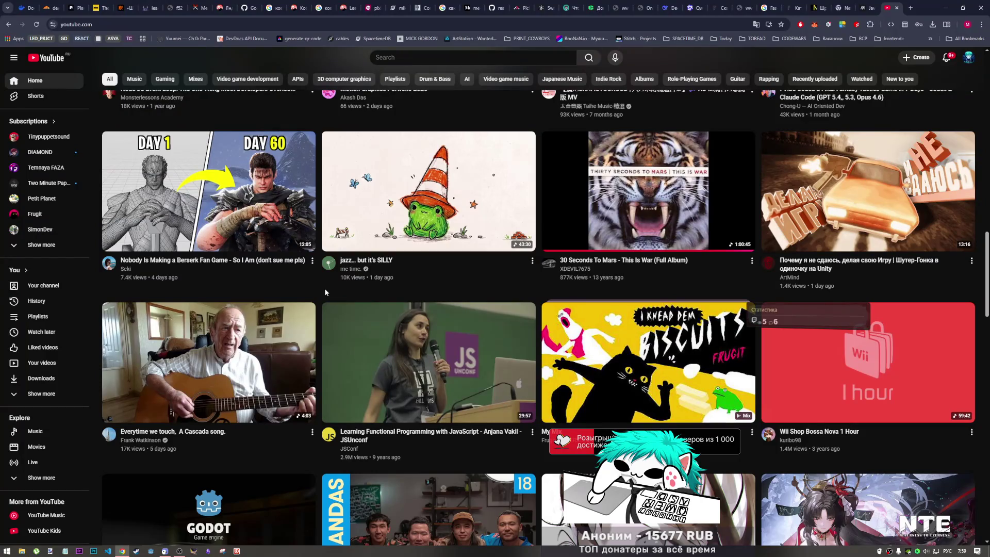
scroll(320, 286, up, 1)
mouse_move(228, 261)
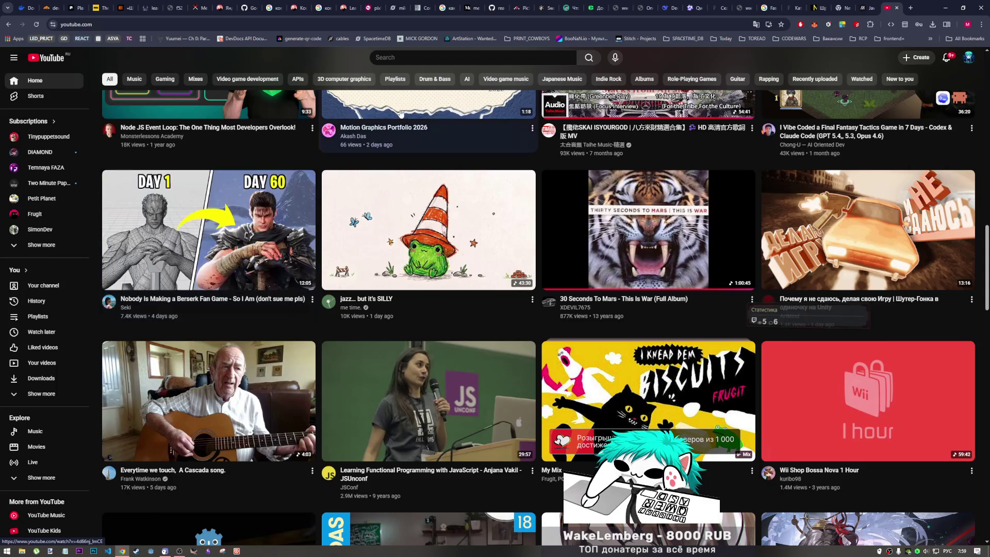
mouse_move(209, 241)
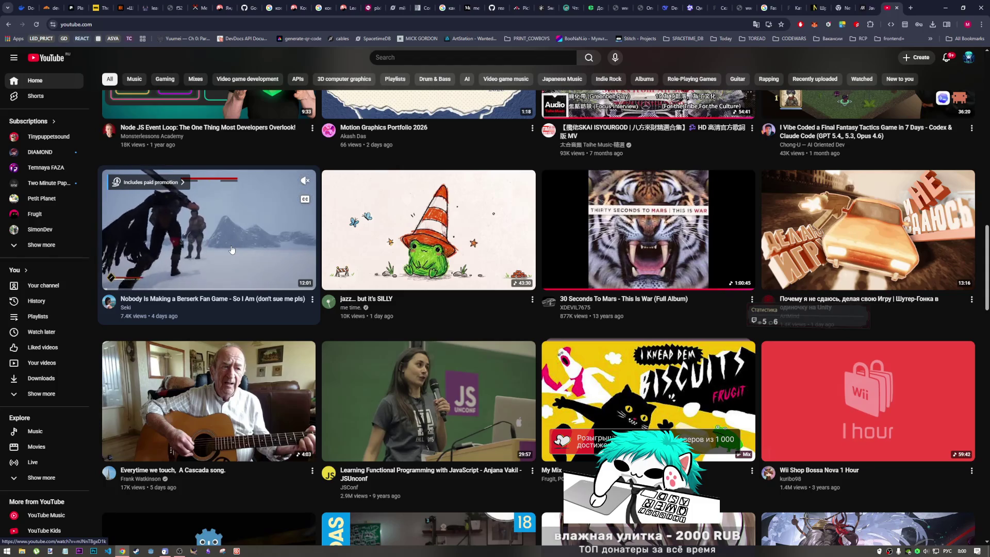
click(231, 250)
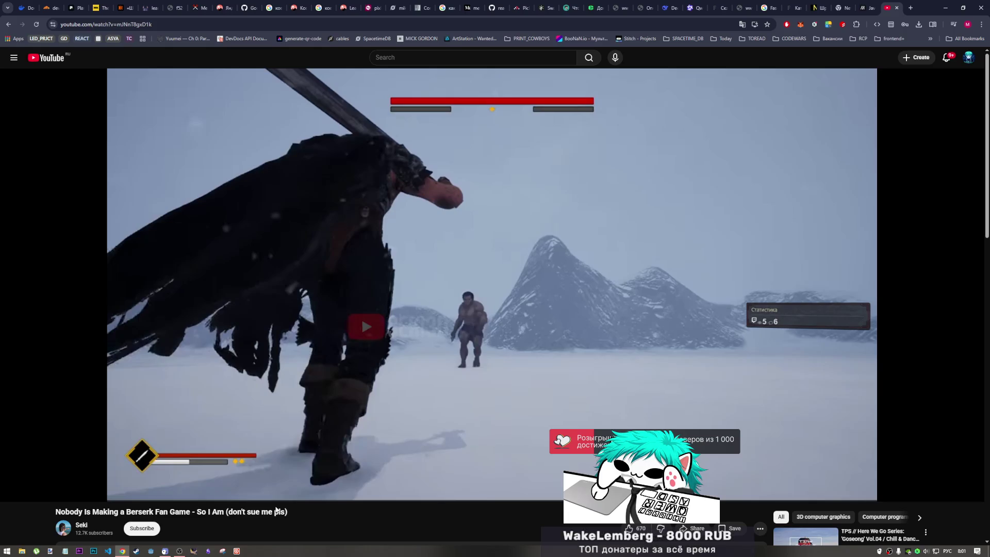
Step: Switch to another program, then bring up VS Code's recent folders list from the taskbar
click(170, 549)
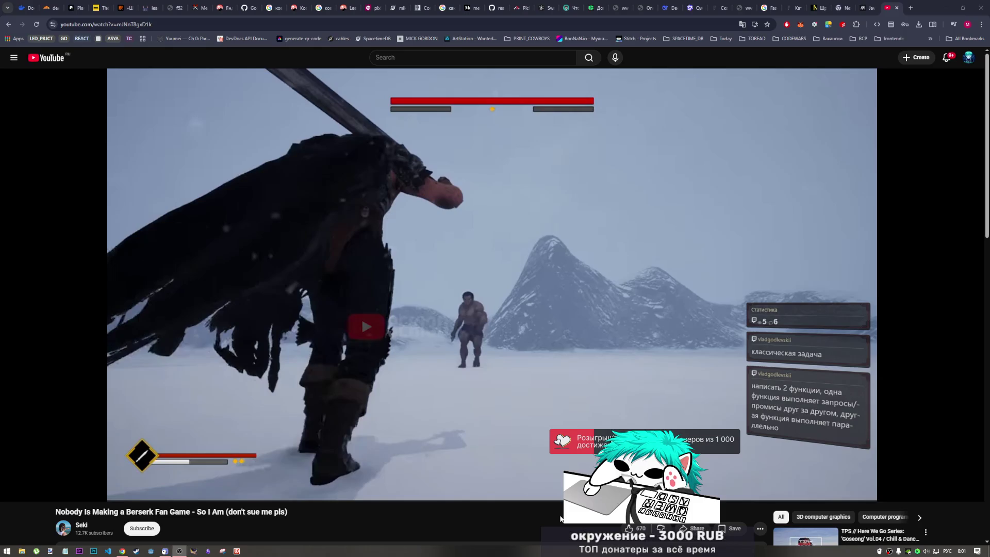
right_click(109, 550)
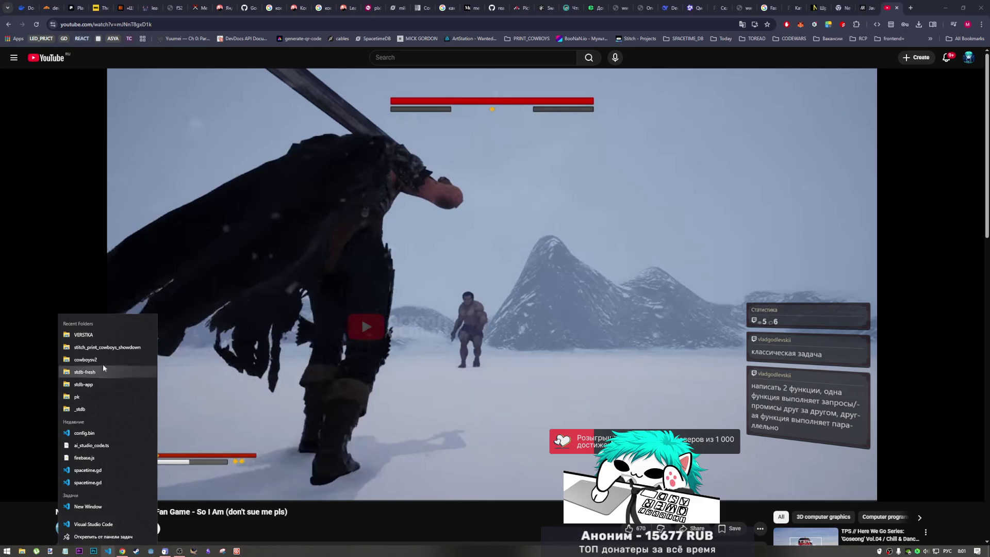
Step: Open the VERSTKA project, add blank lines after the promise example, and dismiss the survey
click(101, 335)
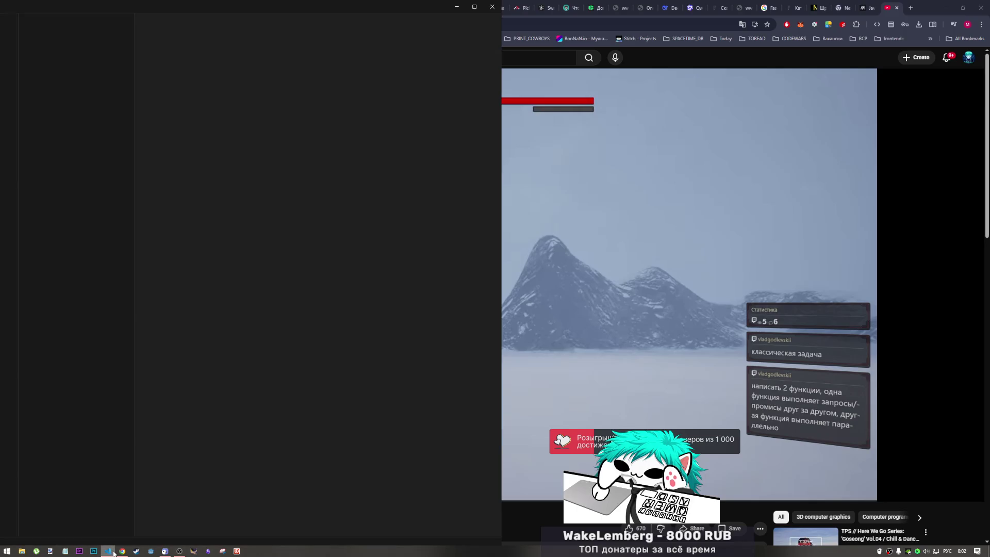
mouse_move(113, 553)
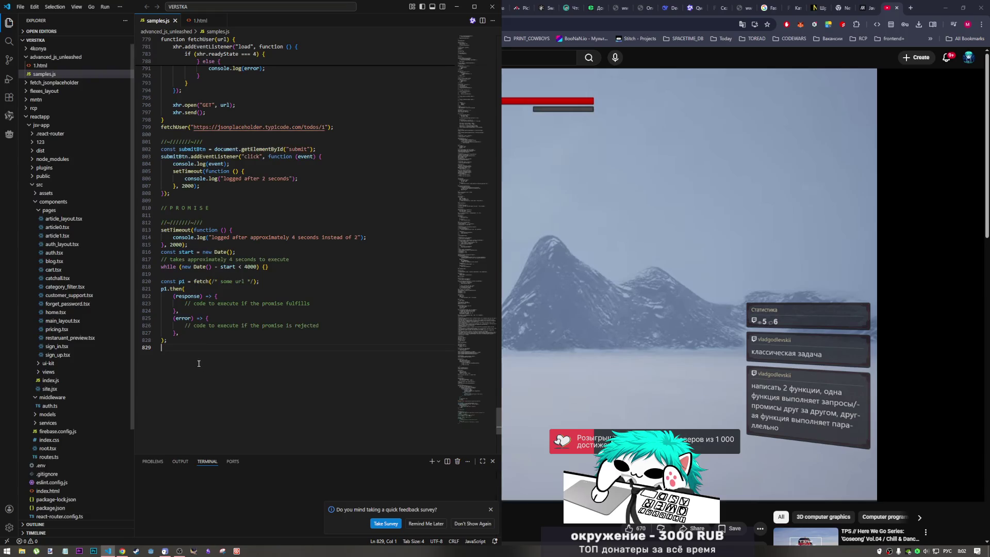
key(Return)
key(Return)
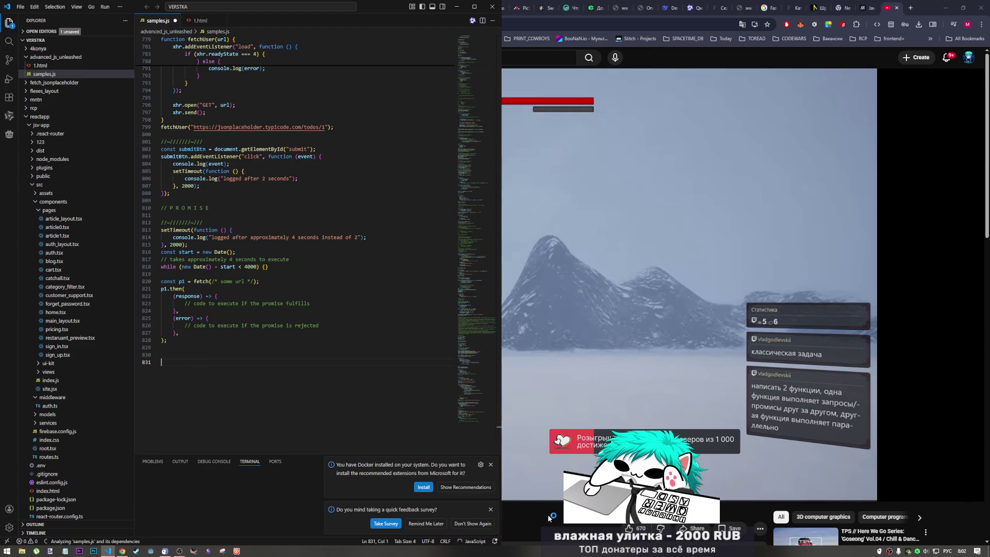
click(441, 526)
Step: Glance at the YouTube video, then return to samples.js in VS Code
click(928, 2)
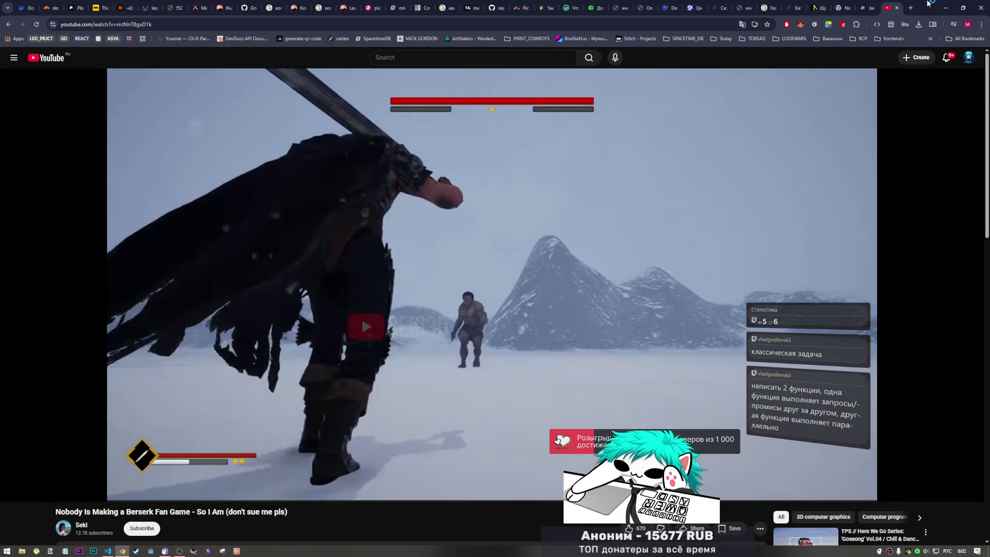
click(180, 553)
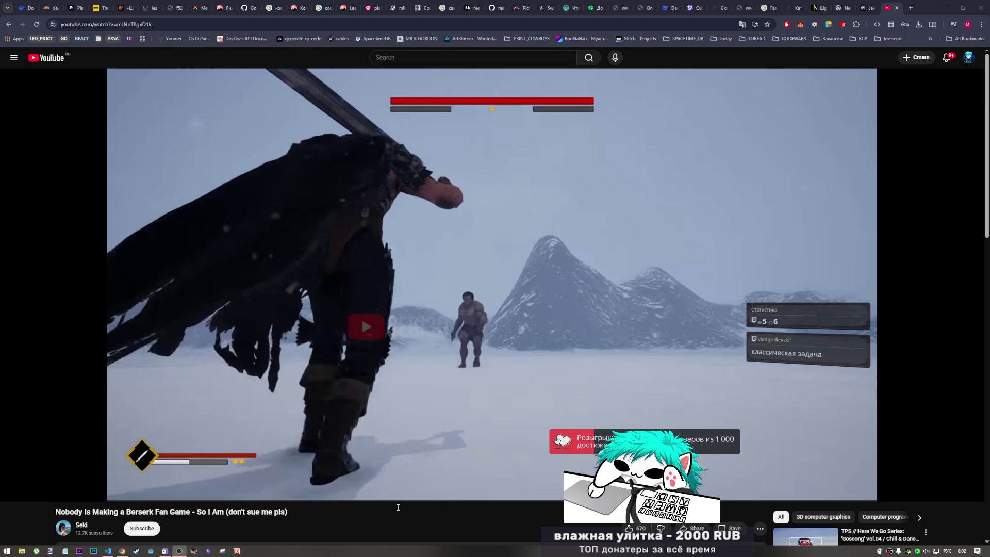
click(109, 551)
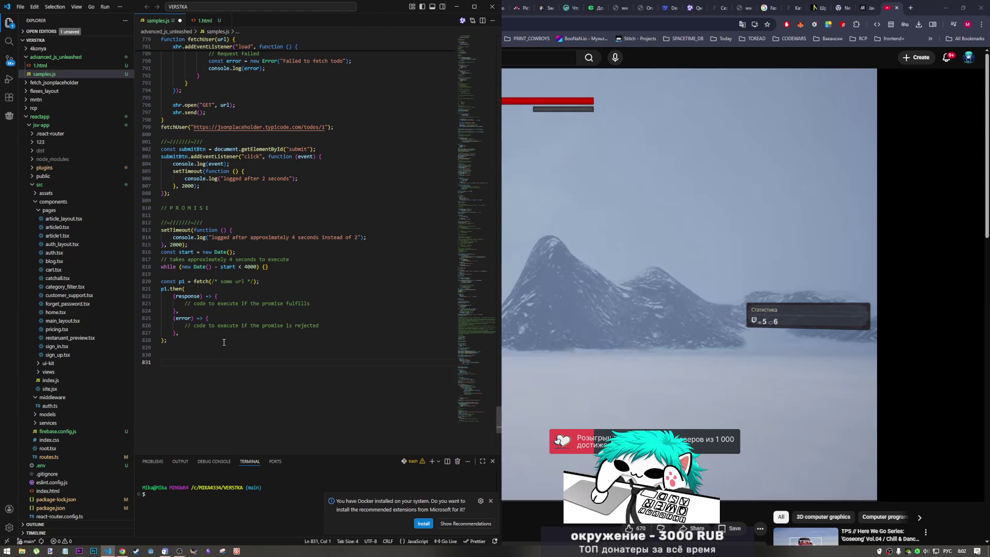
Step: Insert two function snippets at the end of samples.js and name them f1 and f2
key(alt+shift)
text(f)
text(unc)
key(Return)
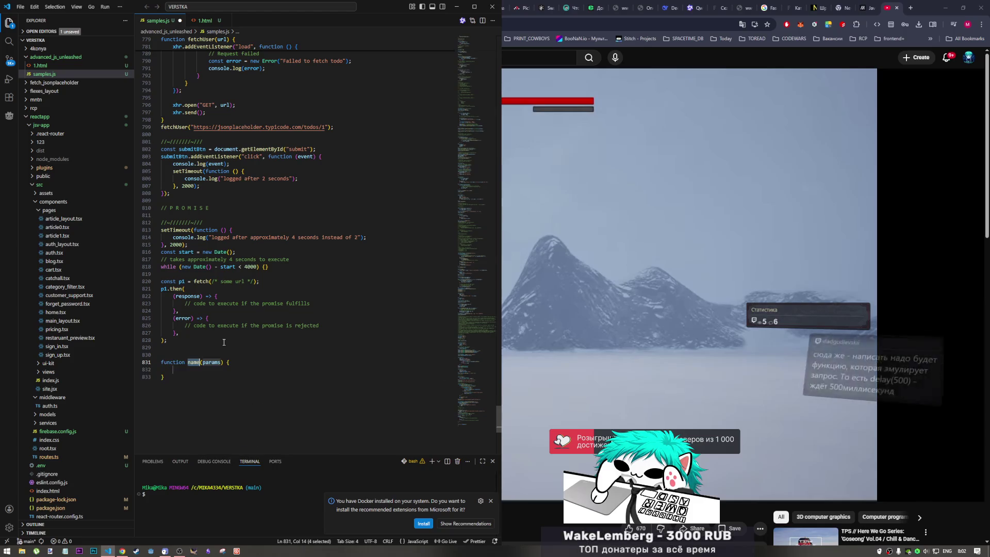
click(188, 374)
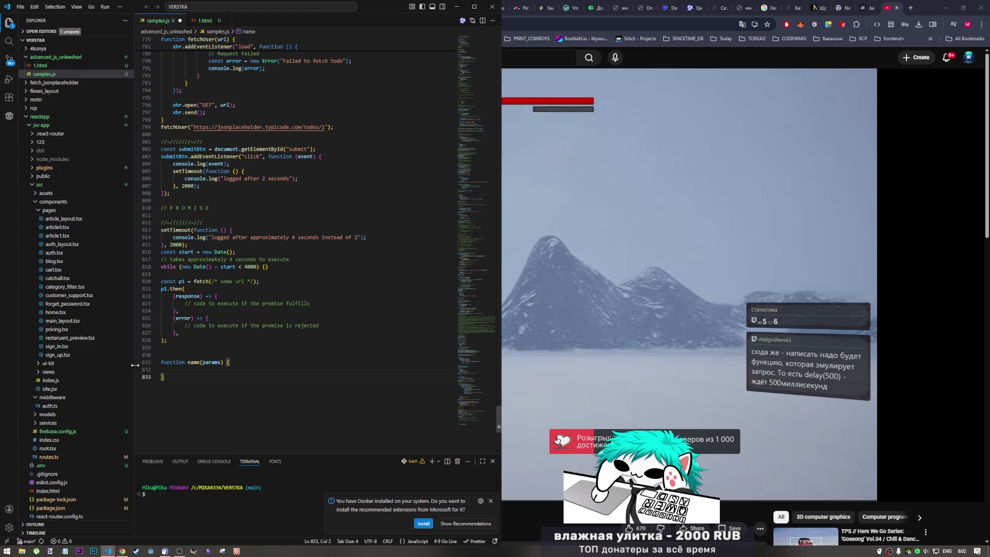
key(Return)
key(Return)
text(function name(params) {  })
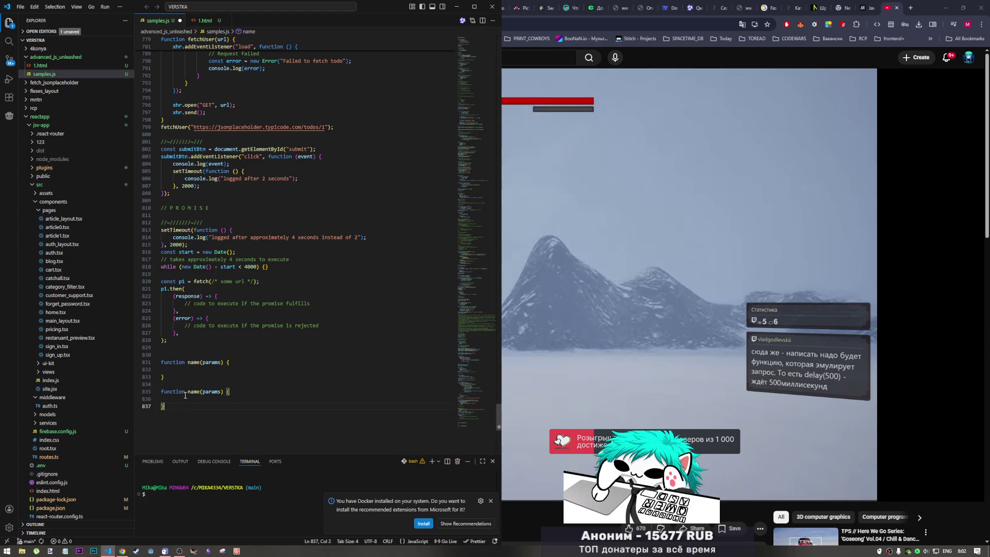
double_click(200, 362)
text(f1)
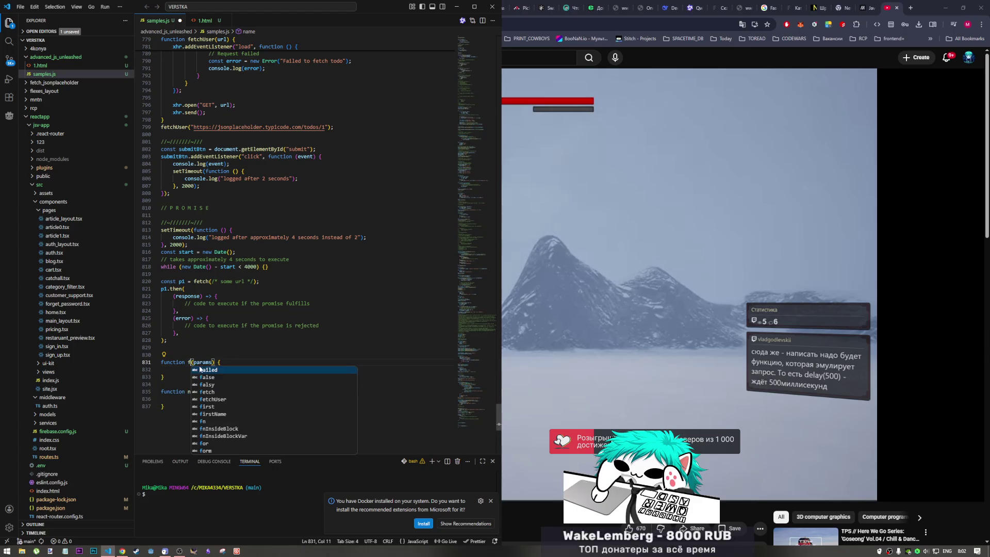
double_click(199, 392)
text(f2)
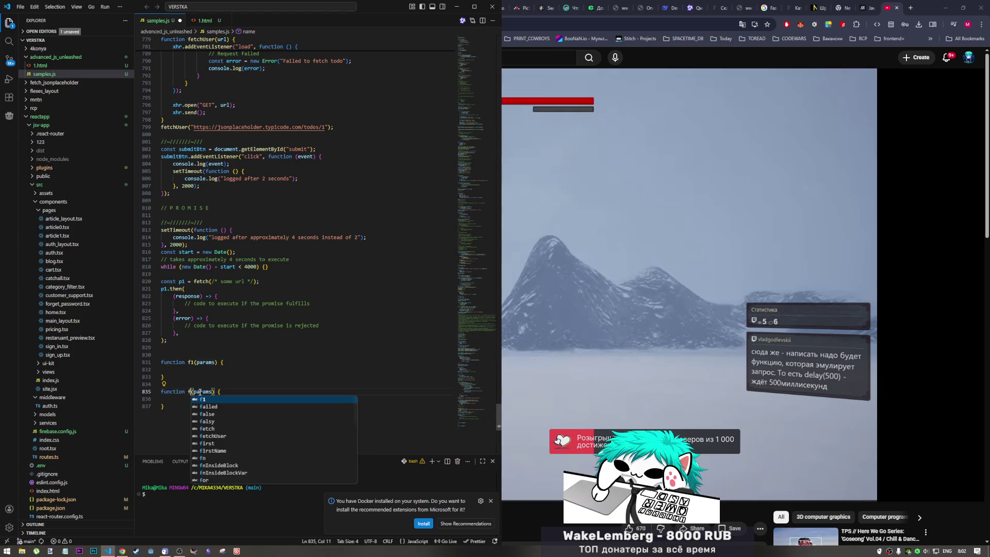
Step: Check the YouTube video, then snap VS Code to the right half of the screen
drag(162, 355, 212, 362)
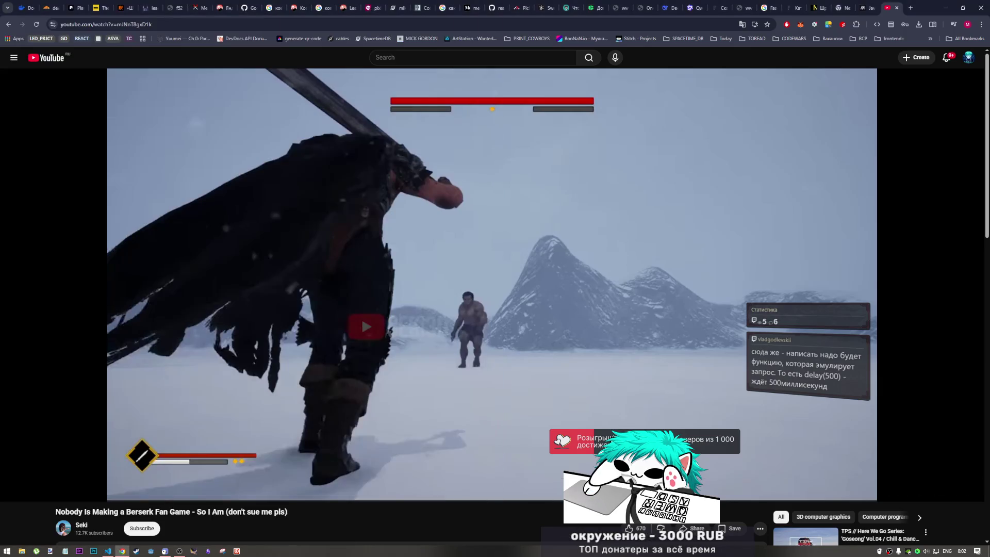
click(549, 513)
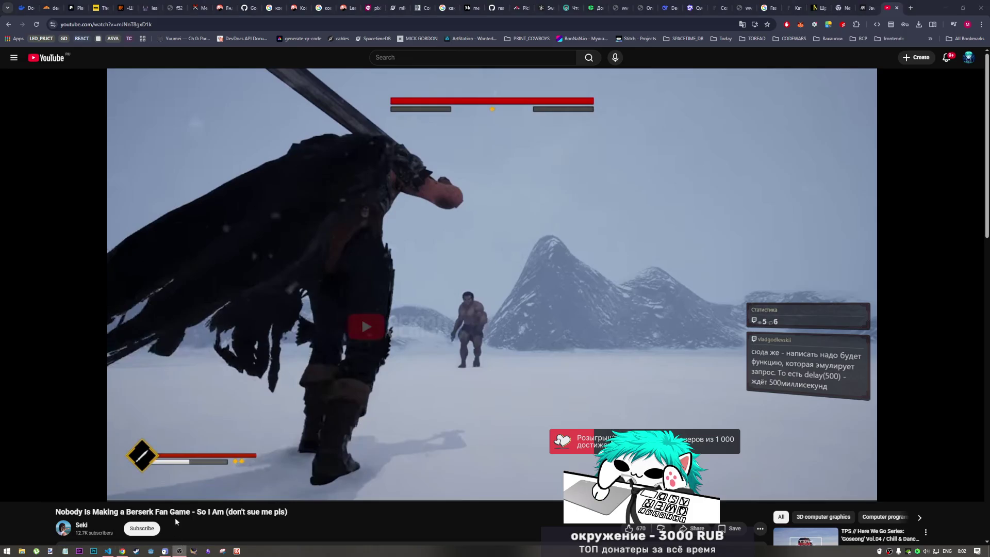
click(108, 550)
key(super+Right)
key(super+Right)
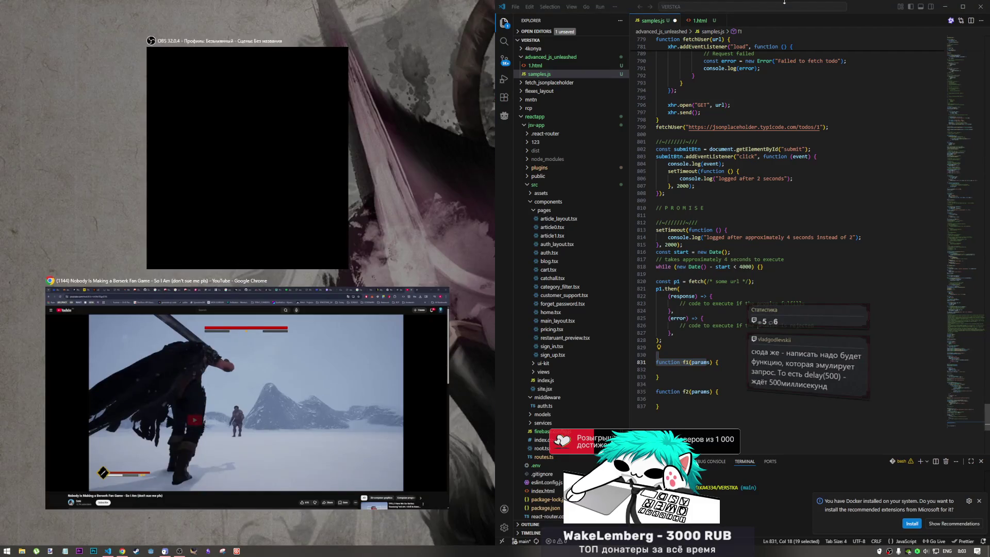
Step: Fill the left half of the screen with the YouTube video and narrow the Explorer file tree
key(Return)
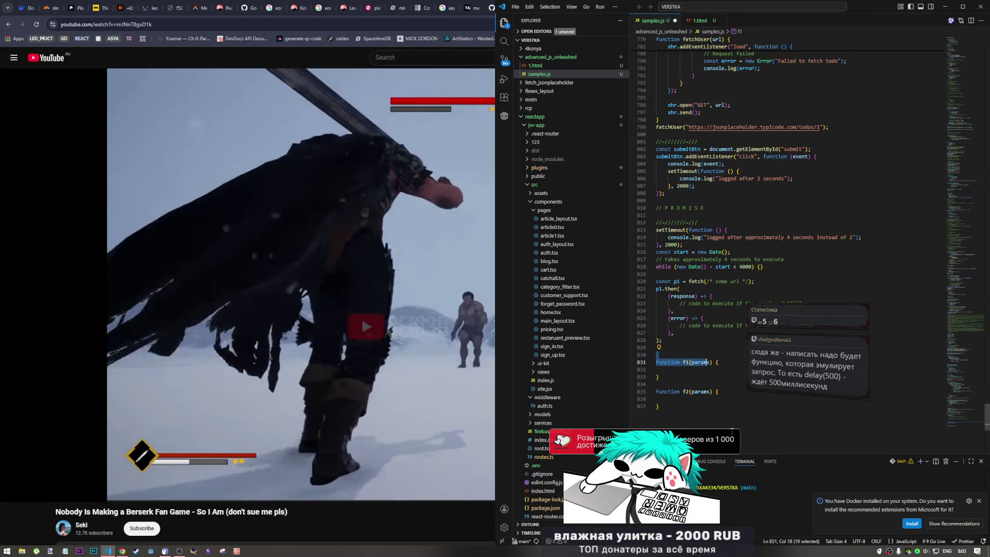
click(688, 426)
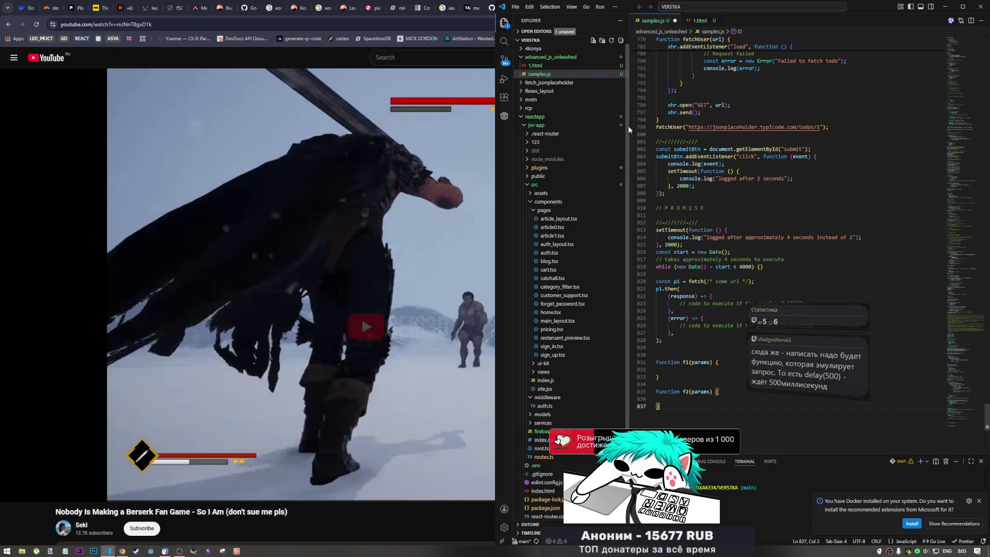
drag(630, 109, 608, 108)
Step: Delete the whole f2(params) block in samples.js, leaving the cursor in f1's empty body
double_click(676, 391)
click(663, 361)
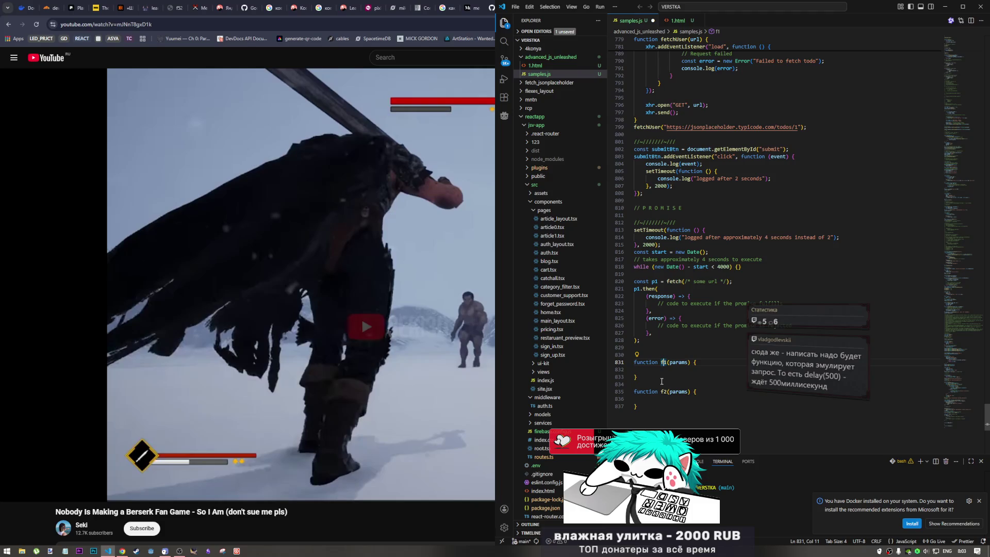
key(Down)
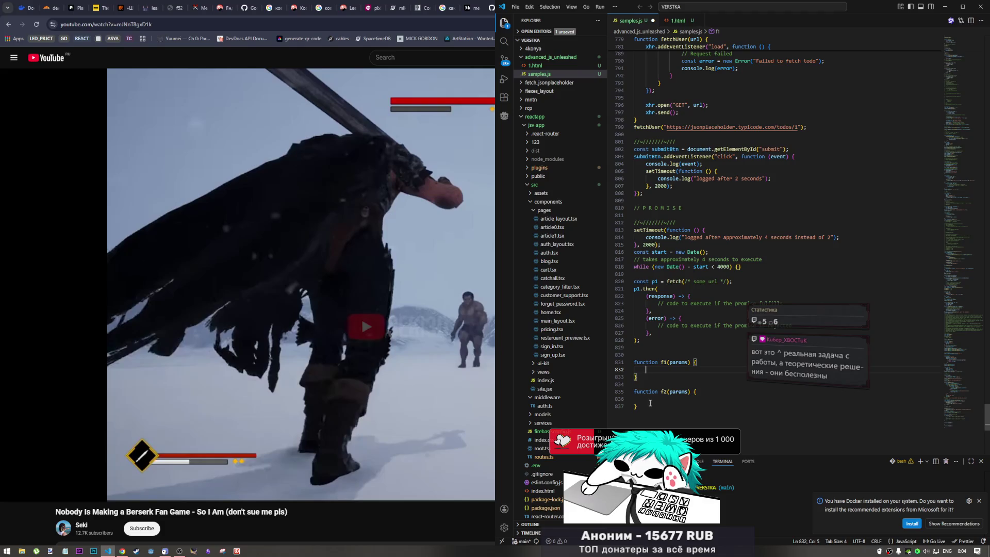
drag(648, 406, 624, 384)
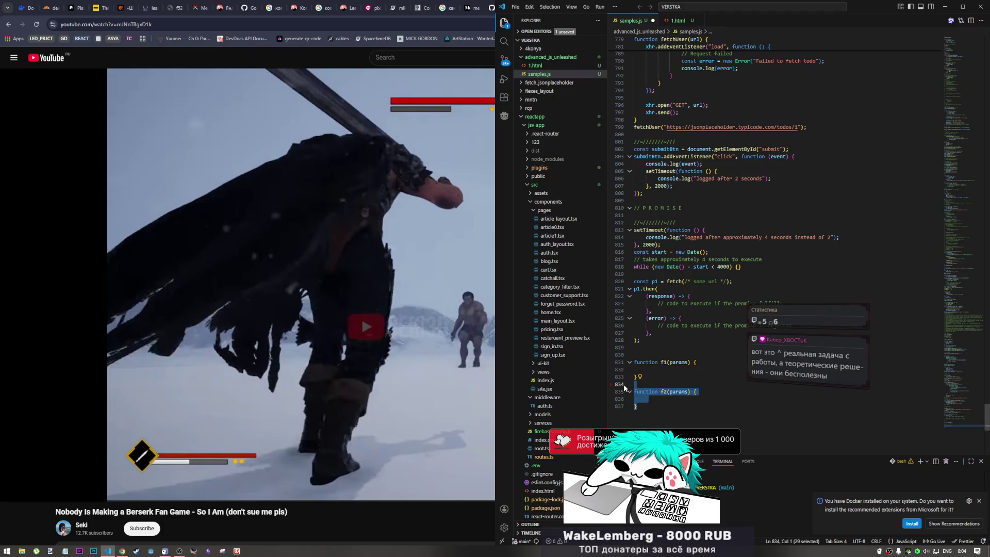
key(BackSpace)
click(685, 370)
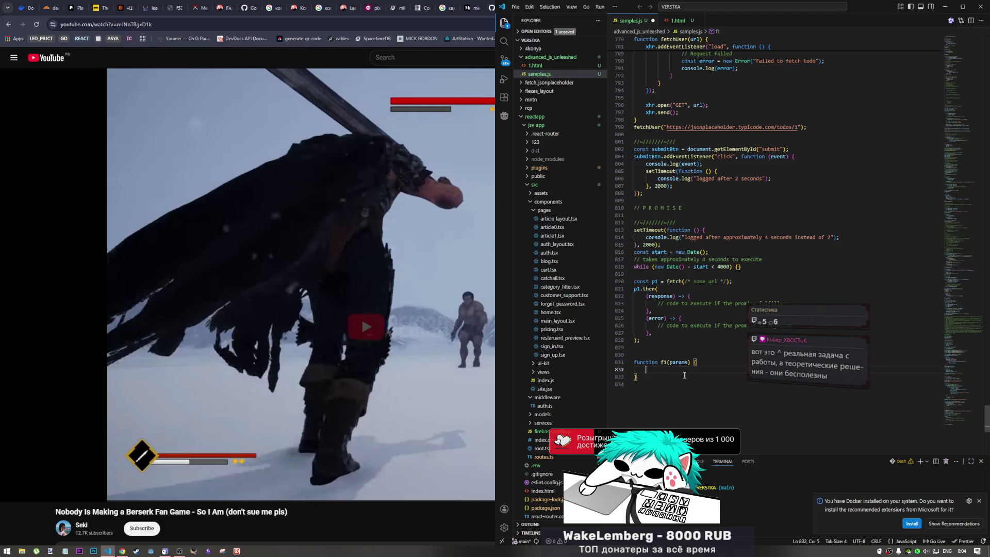
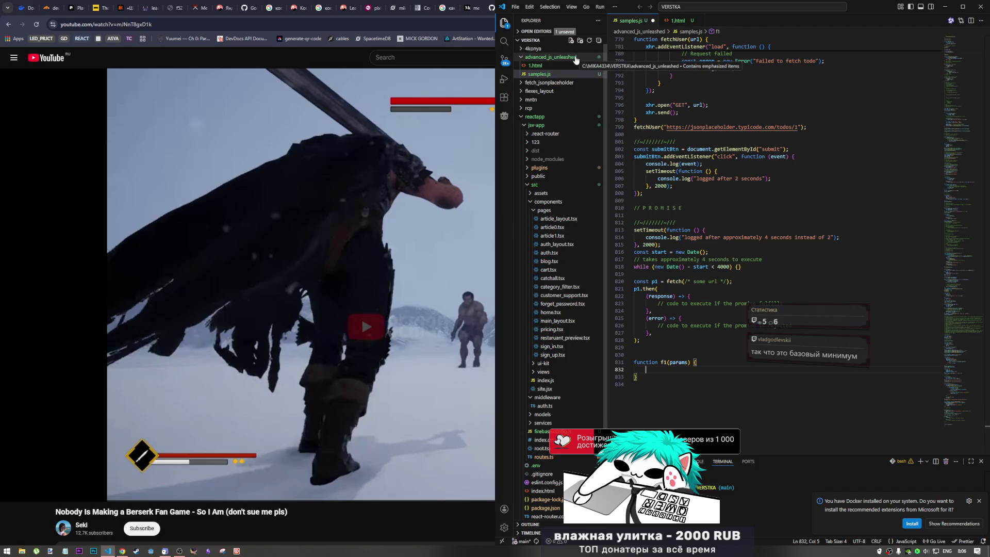
Step: Collapse the src and reactapp folders, then start a new file in advanced_js_unleashed and cancel it
drag(643, 369, 650, 375)
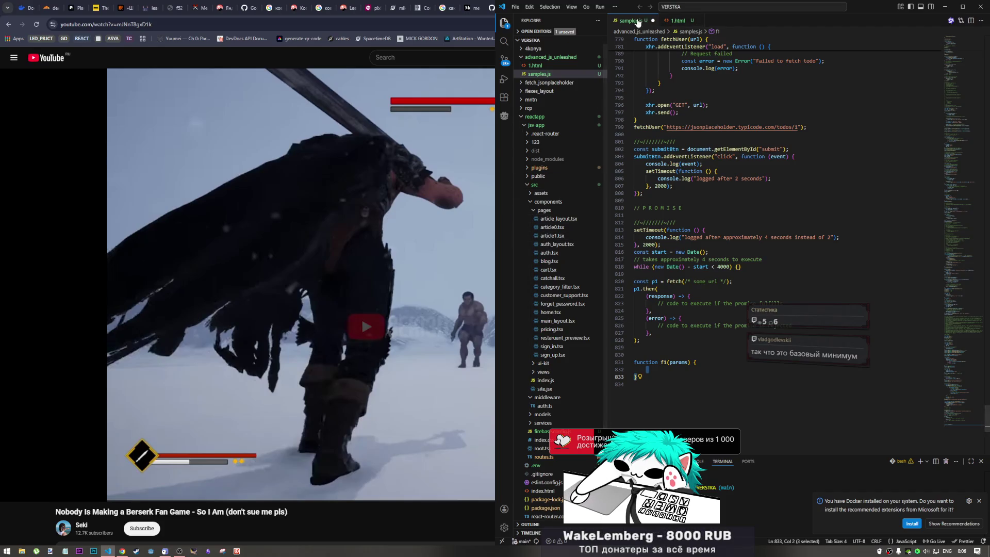
click(525, 185)
click(521, 119)
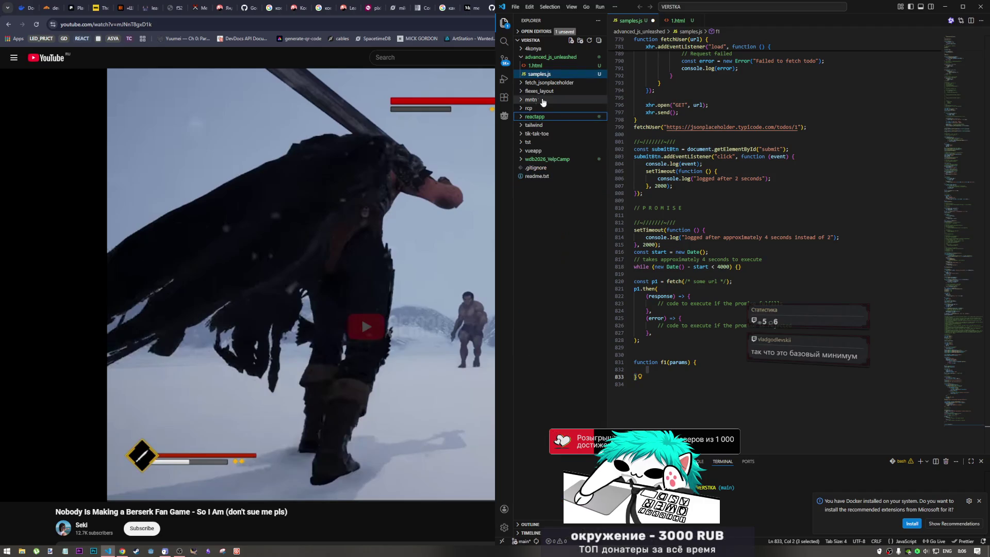
right_click(540, 57)
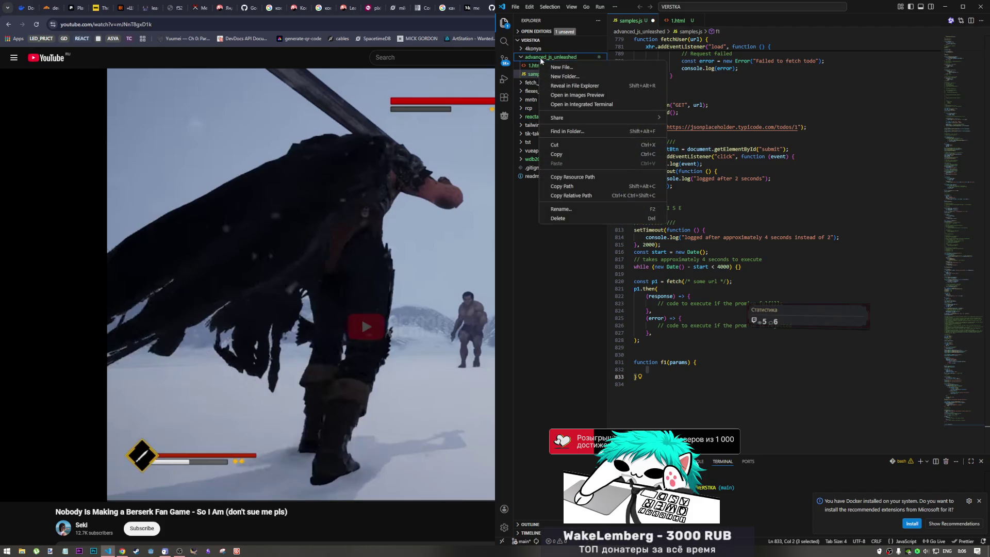
click(567, 67)
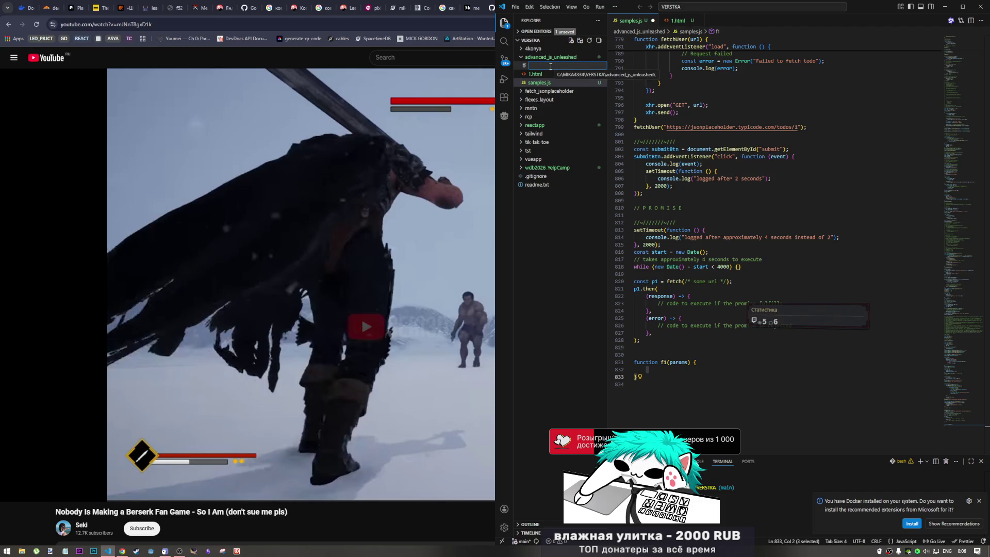
text(2)
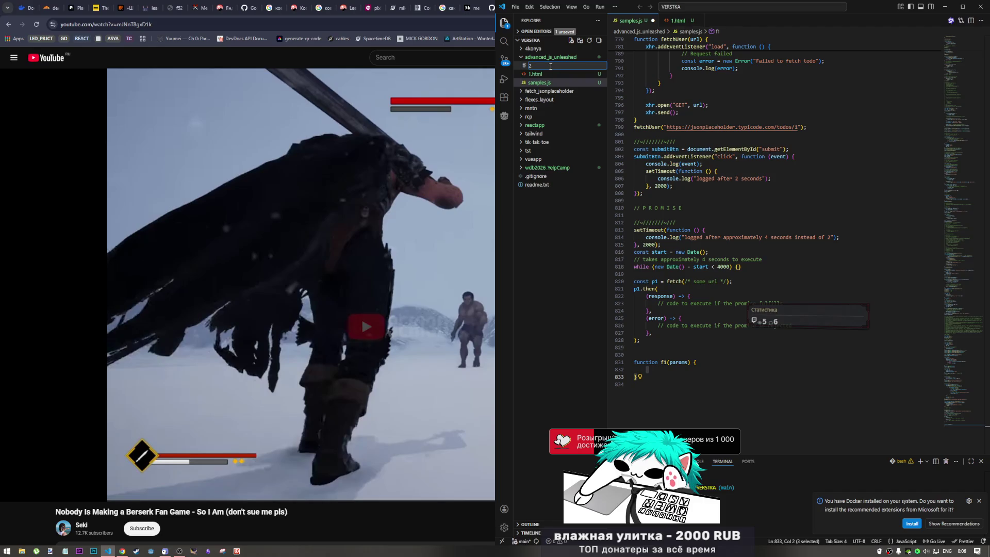
key(BackSpace)
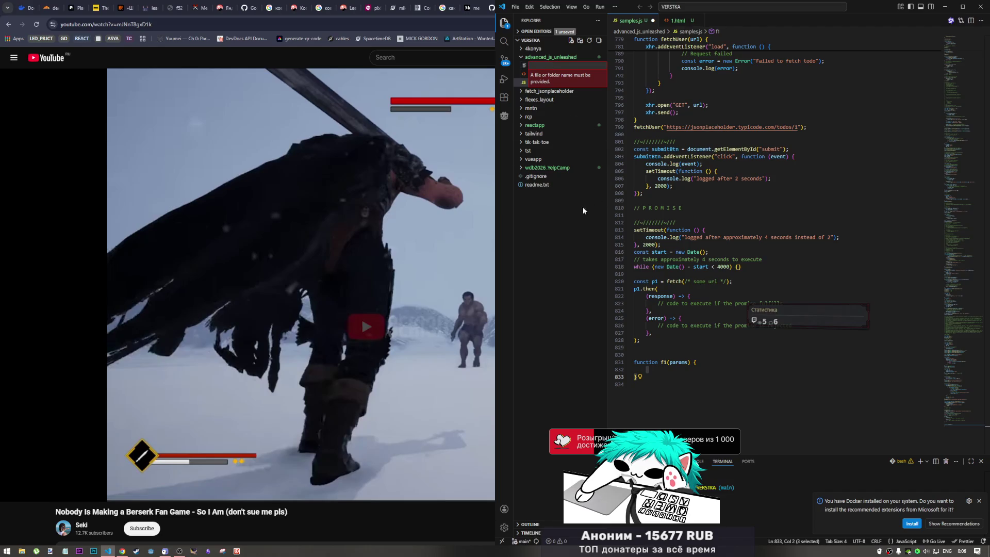
key(Escape)
Step: Create 2.html in the advanced_js_unleashed folder
right_click(544, 57)
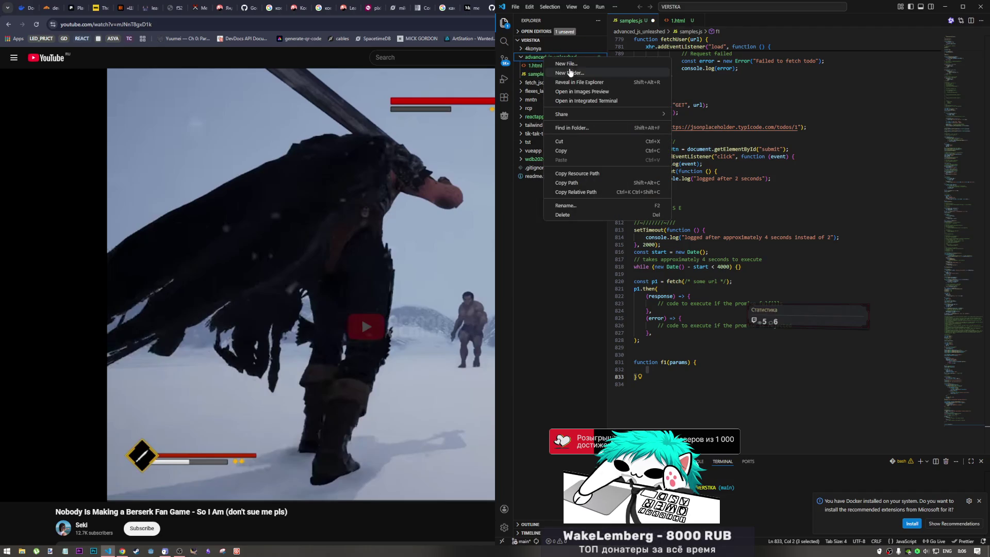
click(568, 64)
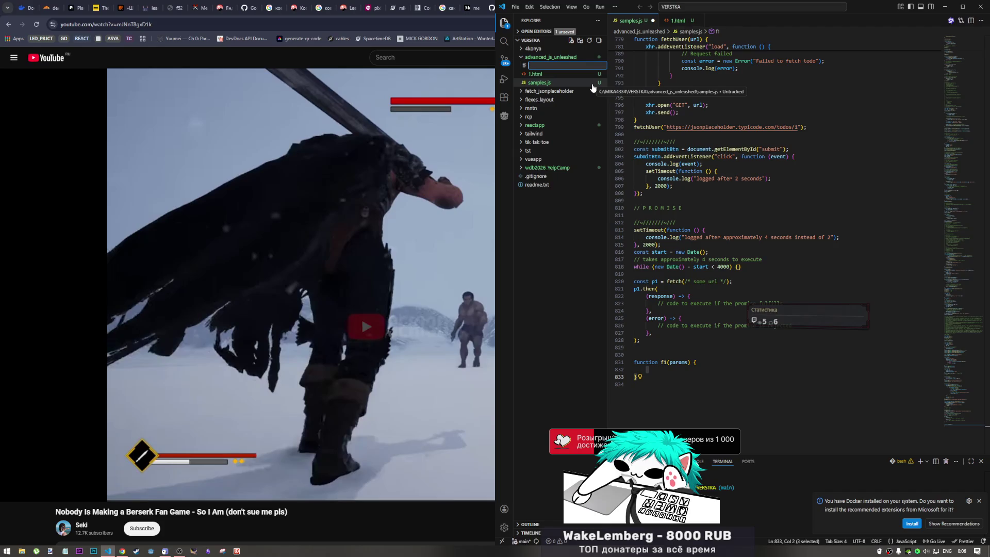
text(2.)
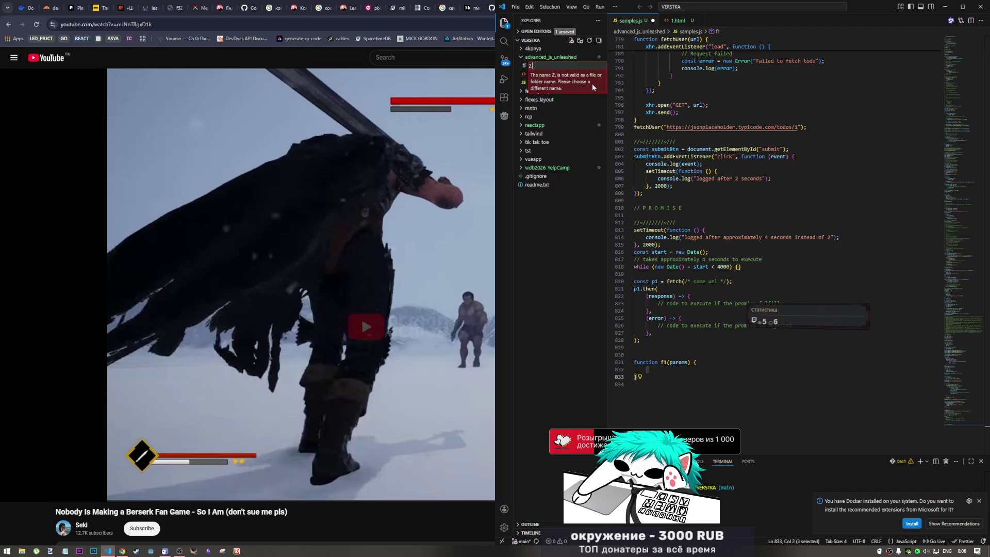
text(html)
key(Return)
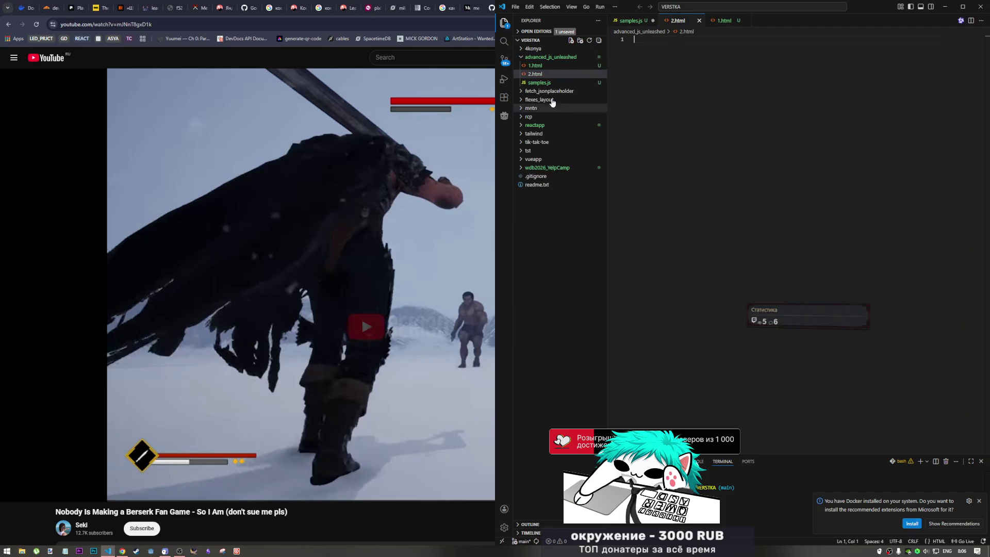
Step: Create 2.js in the same advanced_js_unleashed folder
right_click(550, 58)
click(577, 64)
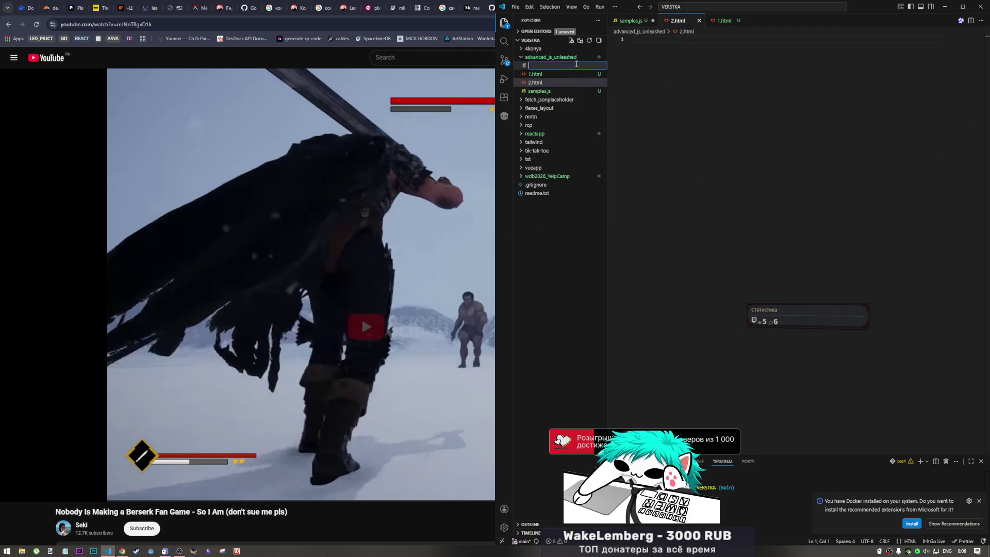
text(2.)
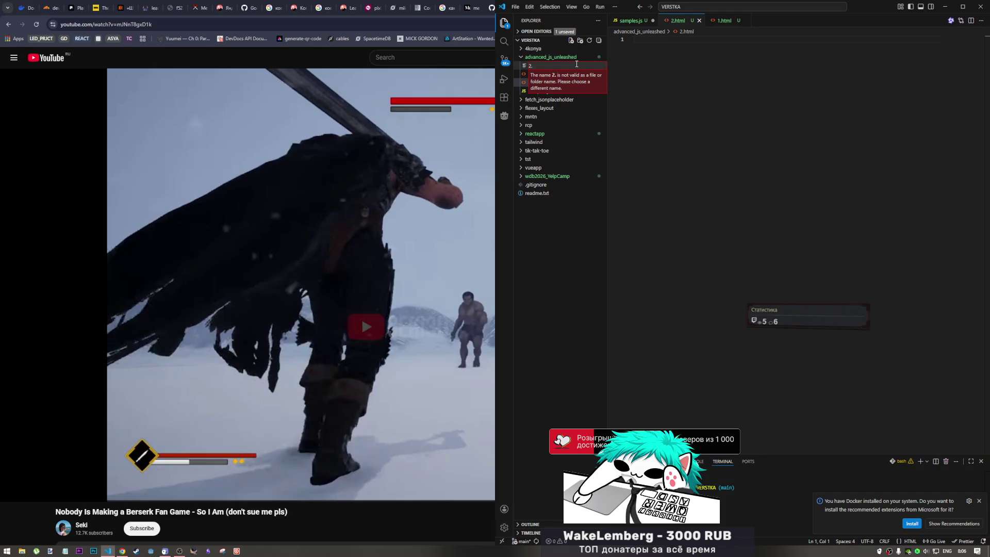
text(js)
key(Return)
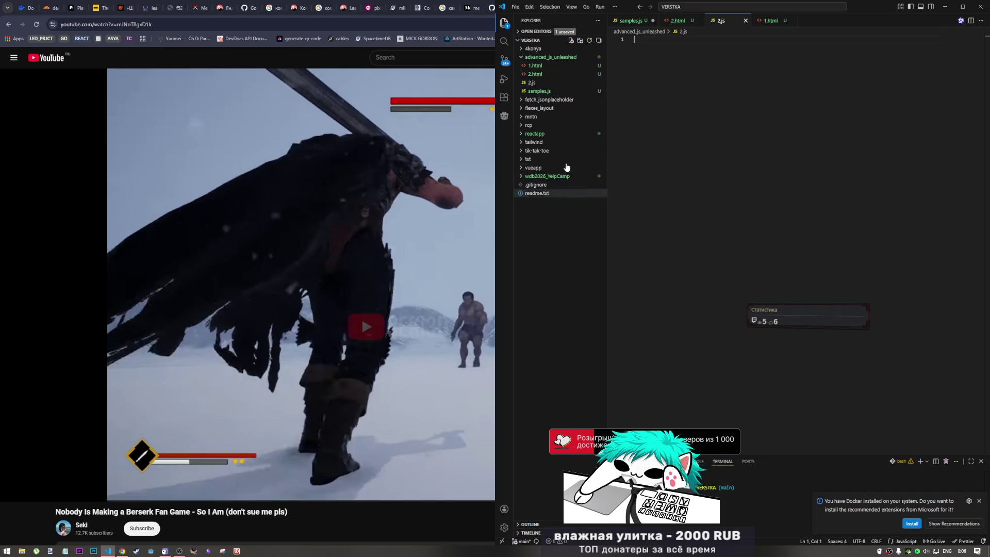
Step: Fill 2.html with the Emmet HTML5 boilerplate using !
click(546, 74)
text(!)
key(Tab)
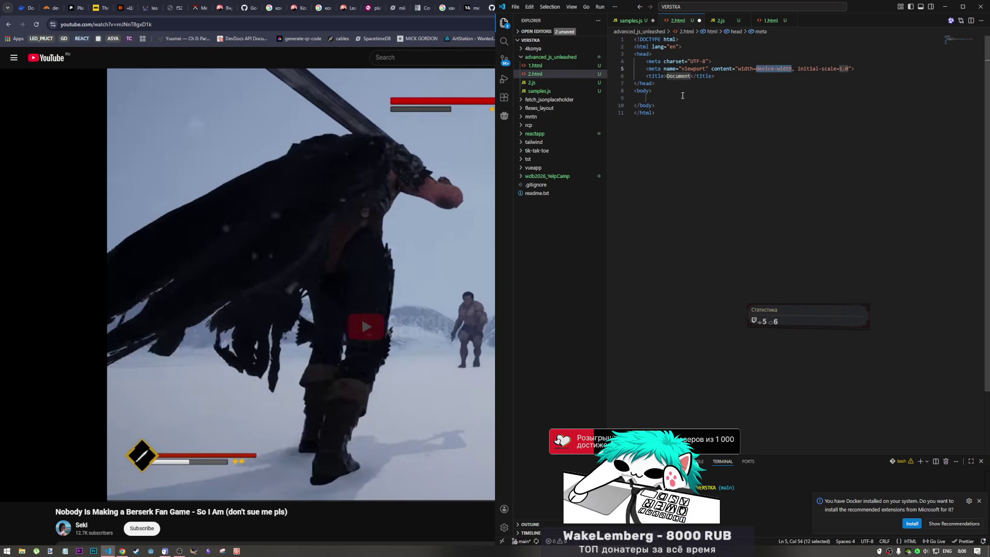
Step: Add <script src="2.js"></script> inside the body and save the formatted 2.html
click(676, 98)
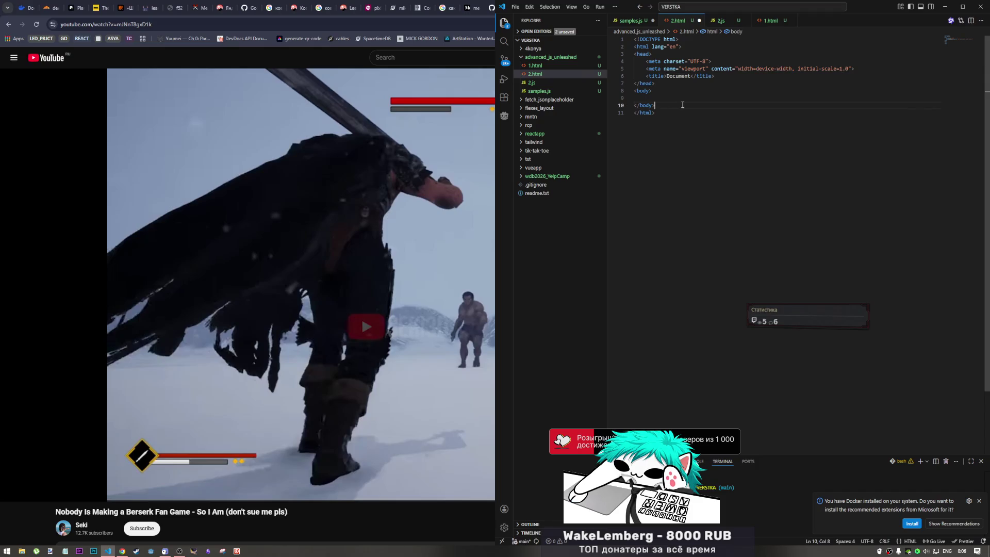
text(dc)
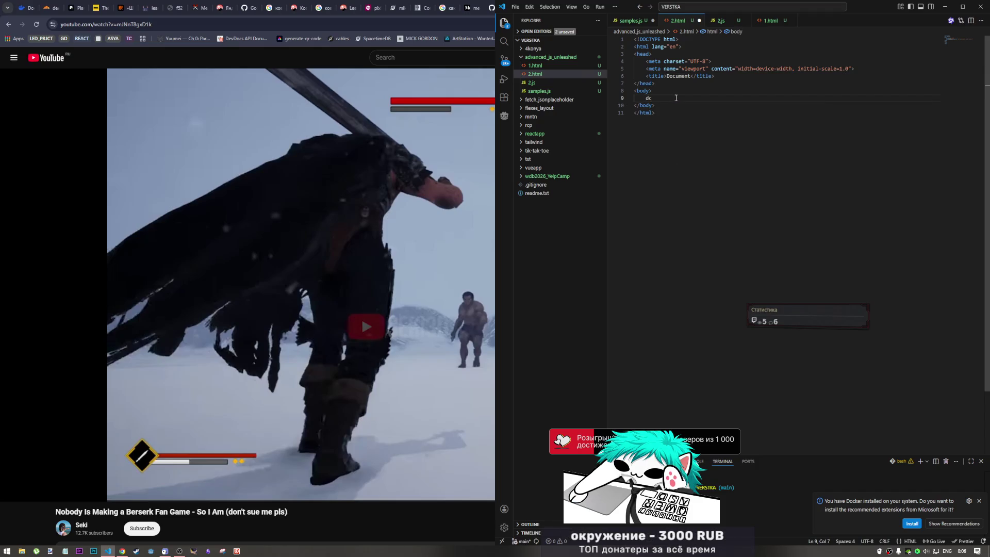
key(BackSpace)
key(BackSpace)
text(script)
key(Tab)
key(ctrl+z)
text(scr)
key(Down)
key(Down)
key(Tab)
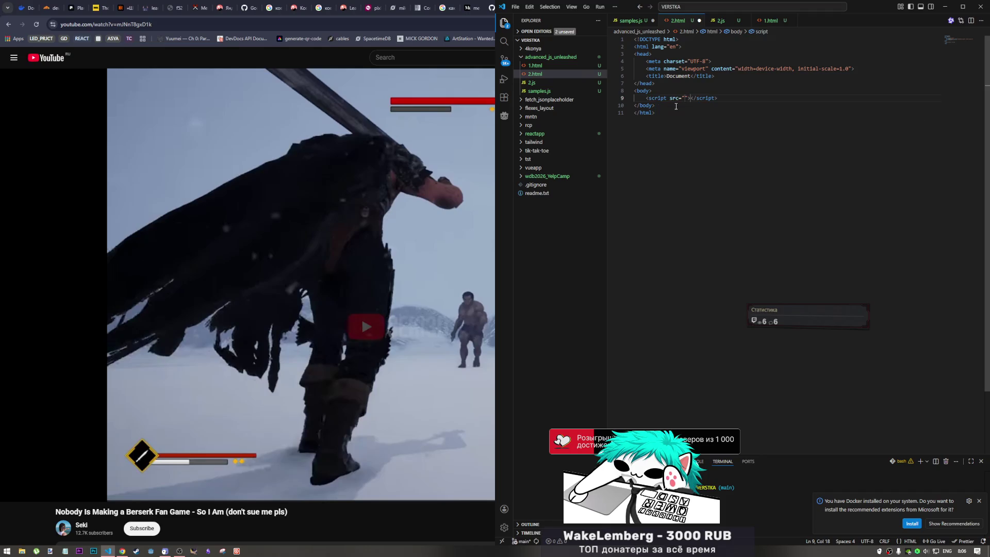
text(2.js)
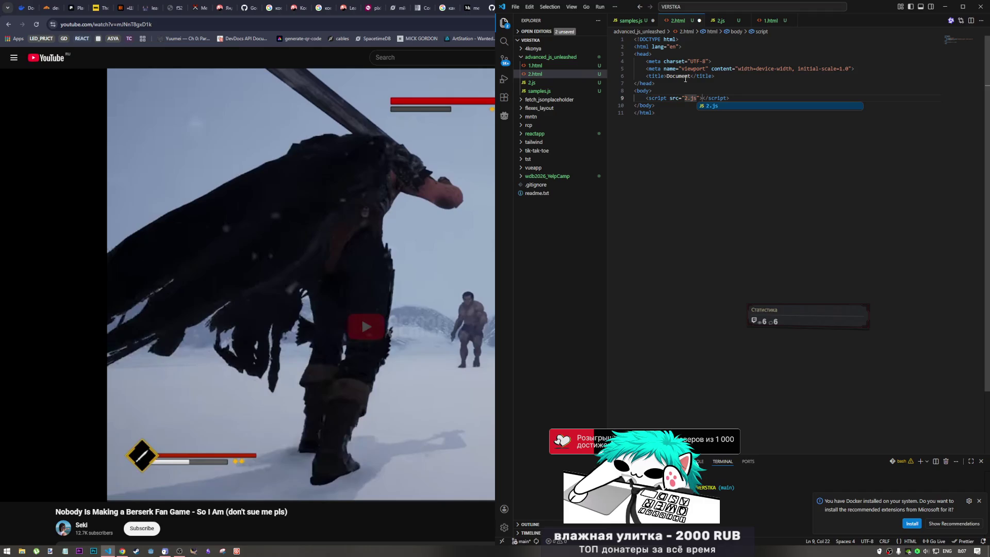
key(Tab)
click(693, 92)
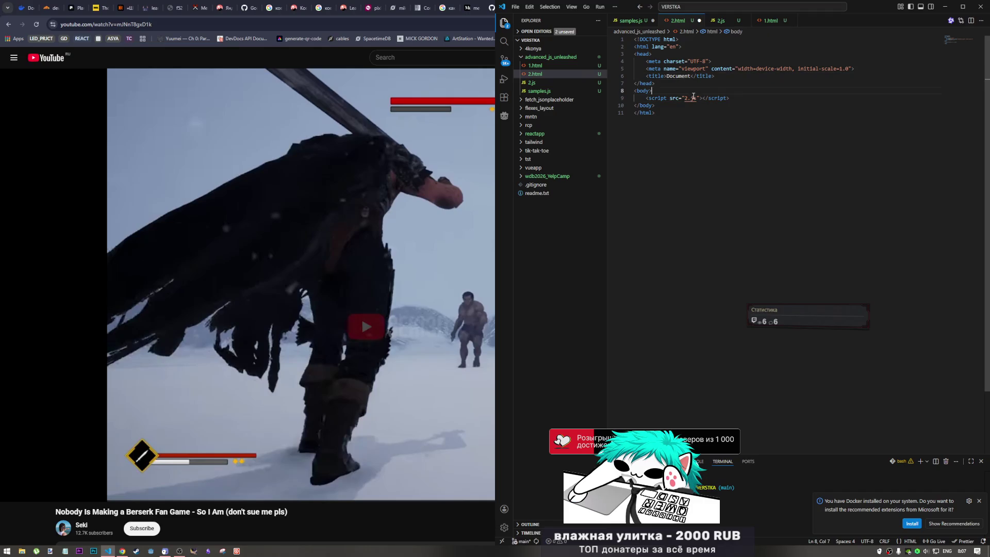
key(ctrl+s)
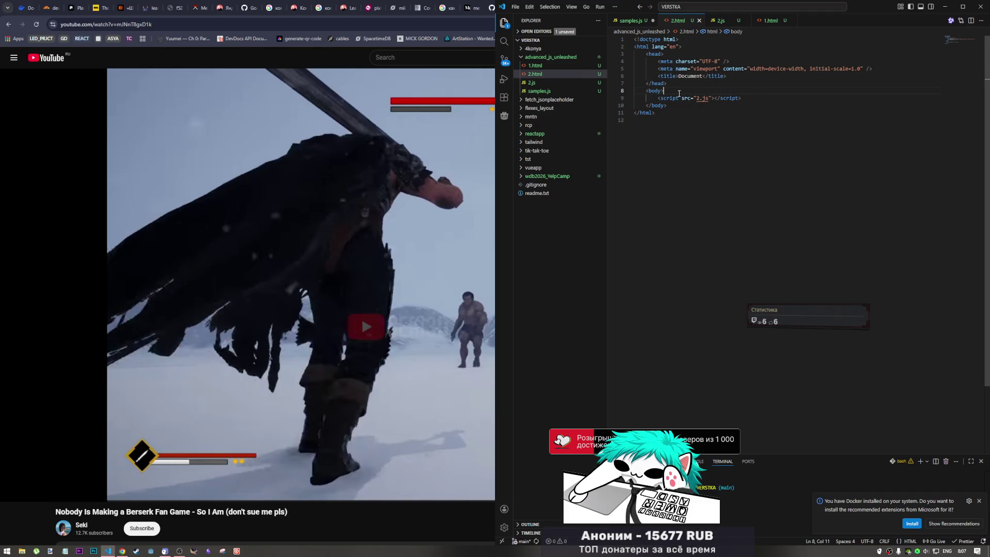
key(Return)
Step: Add a text input element to the body of 2.html
text(inpu)
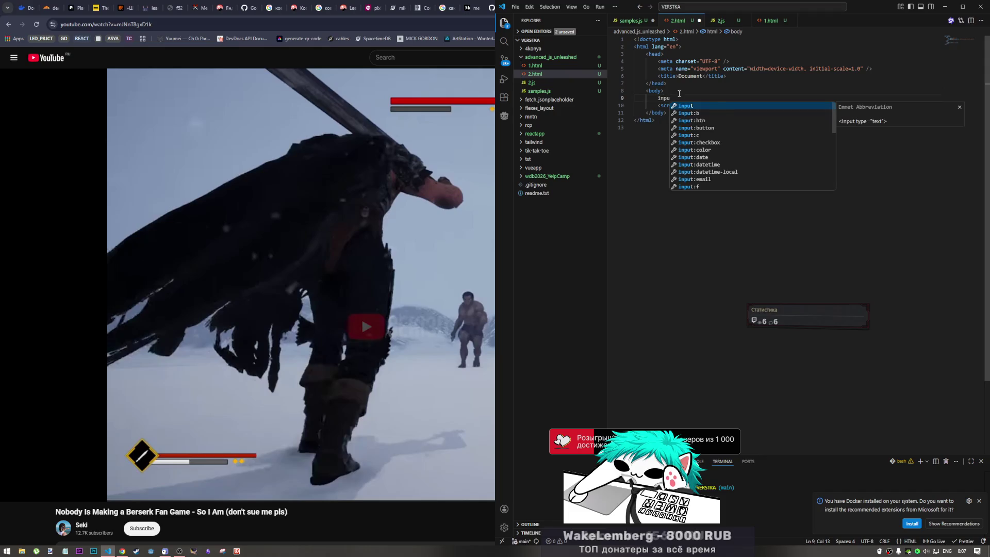
key(Tab)
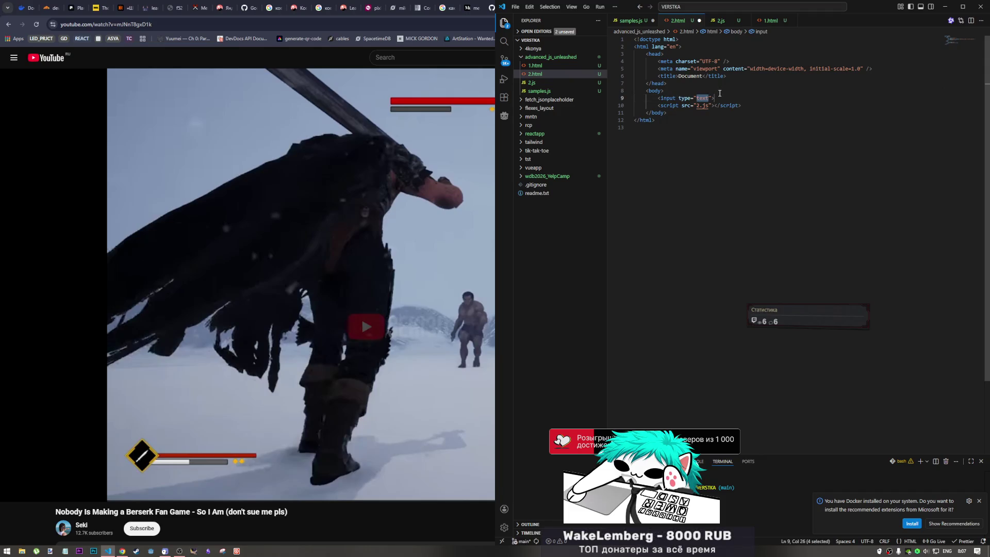
click(713, 98)
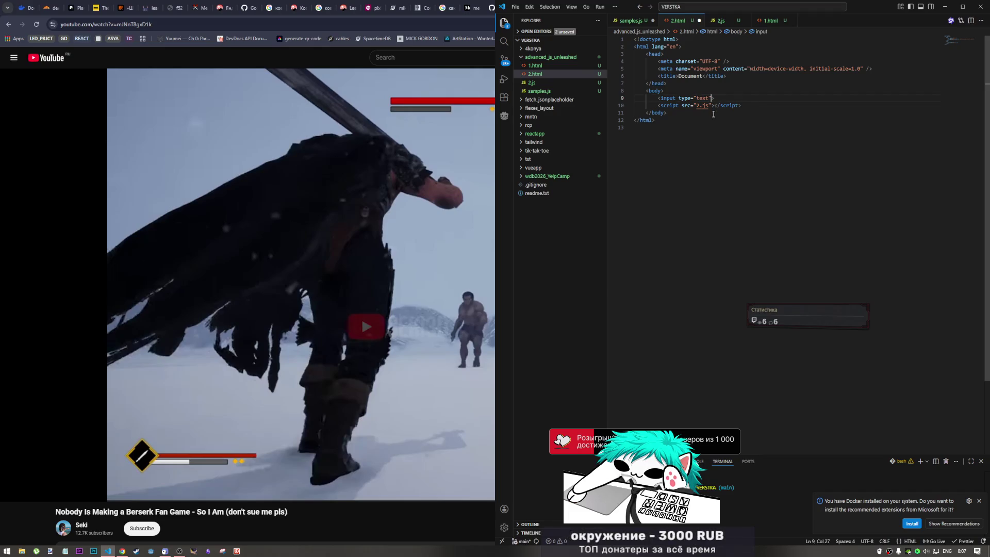
click(729, 99)
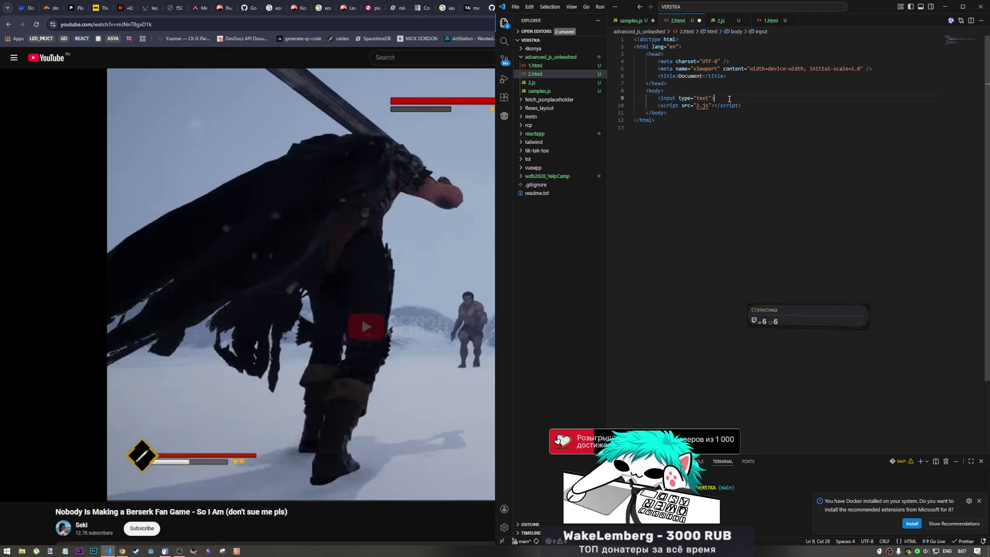
text(><)
key(BackSpace)
key(BackSpace)
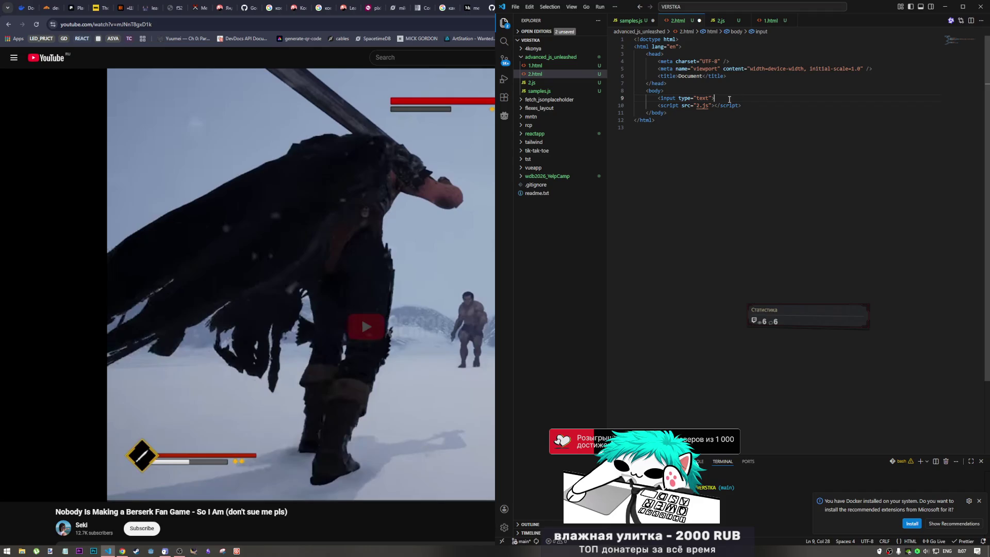
key(Return)
text(<>)
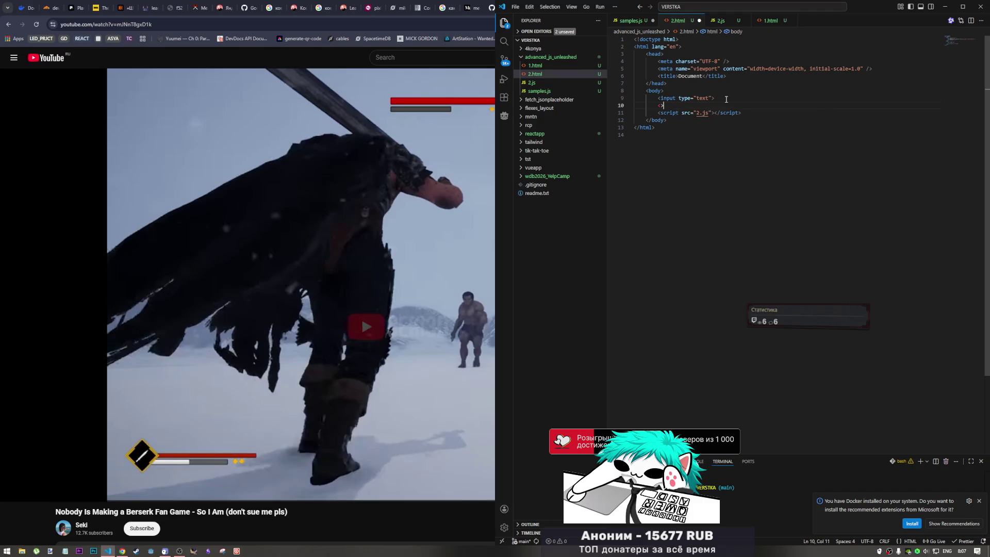
text(bu)
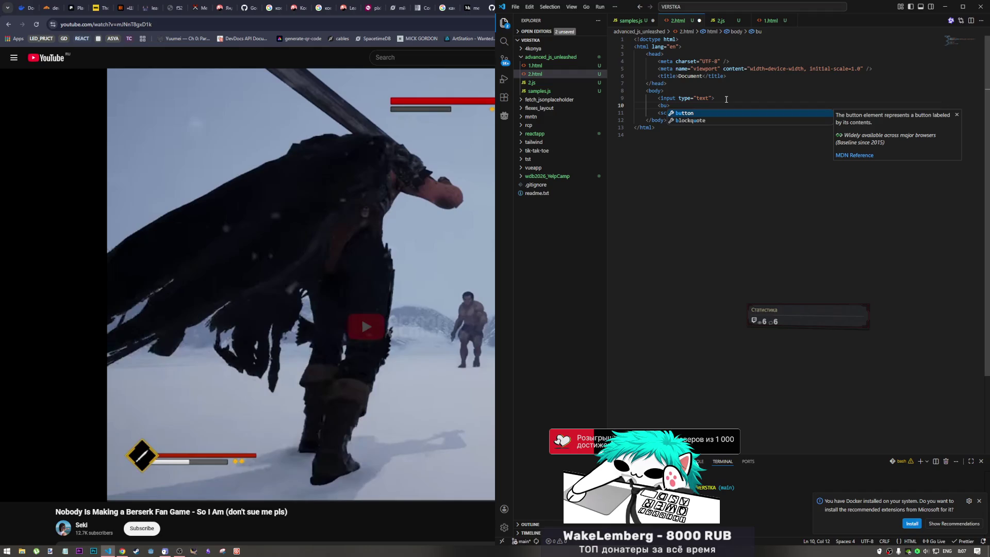
key(BackSpace)
key(BackSpace)
key(BackSpace)
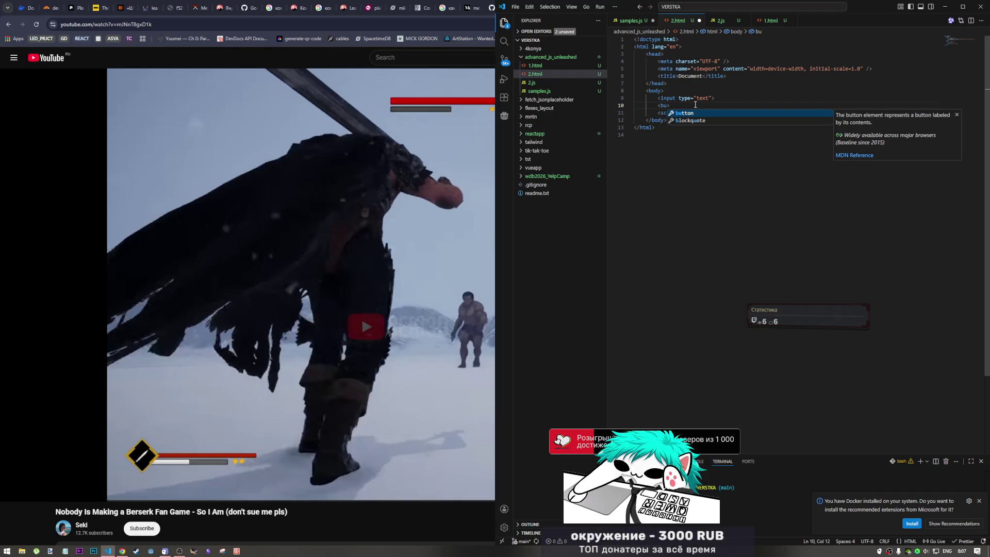
key(Return)
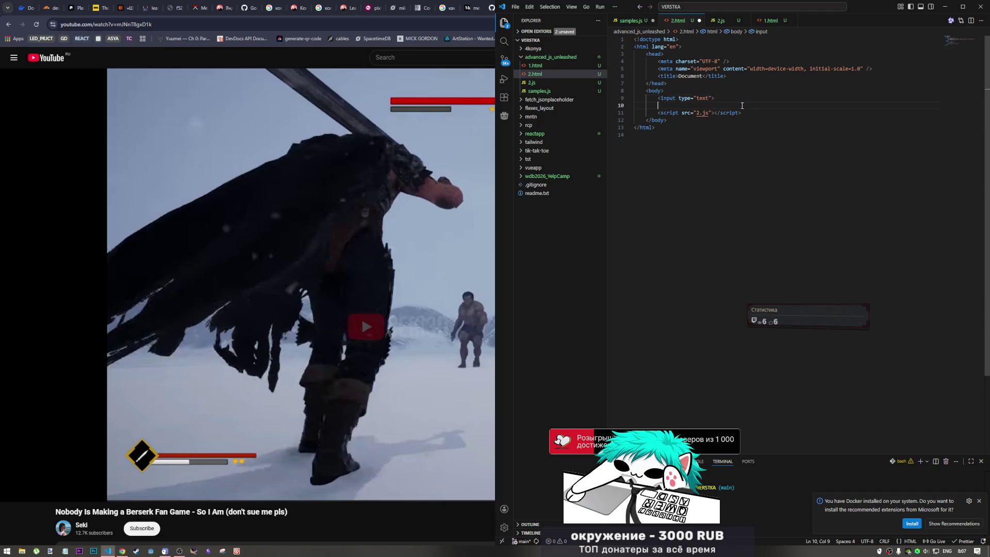
Step: Add an empty unordered list below the input, removing its list item, and save
text(ul)
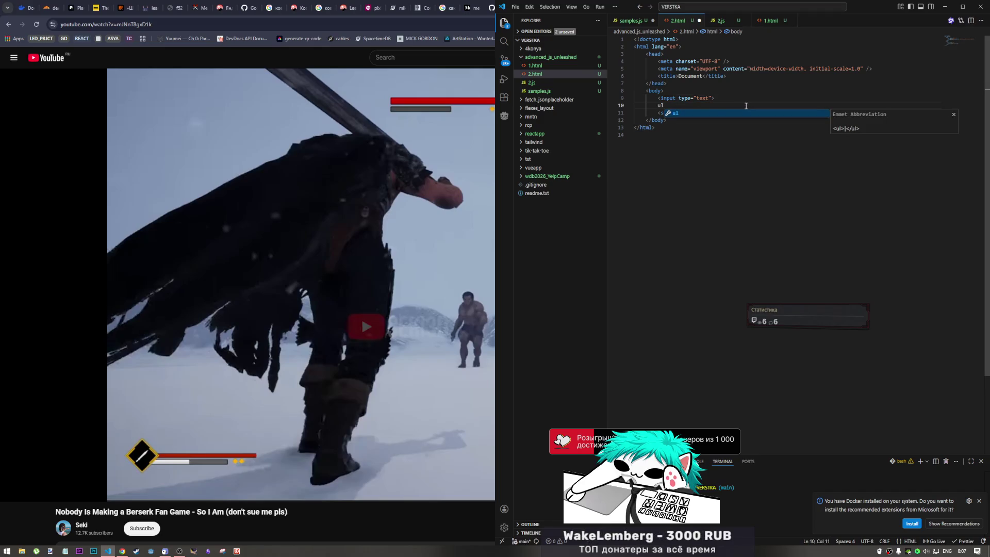
key(Tab)
key(Return)
text(li)
key(Tab)
key(Return)
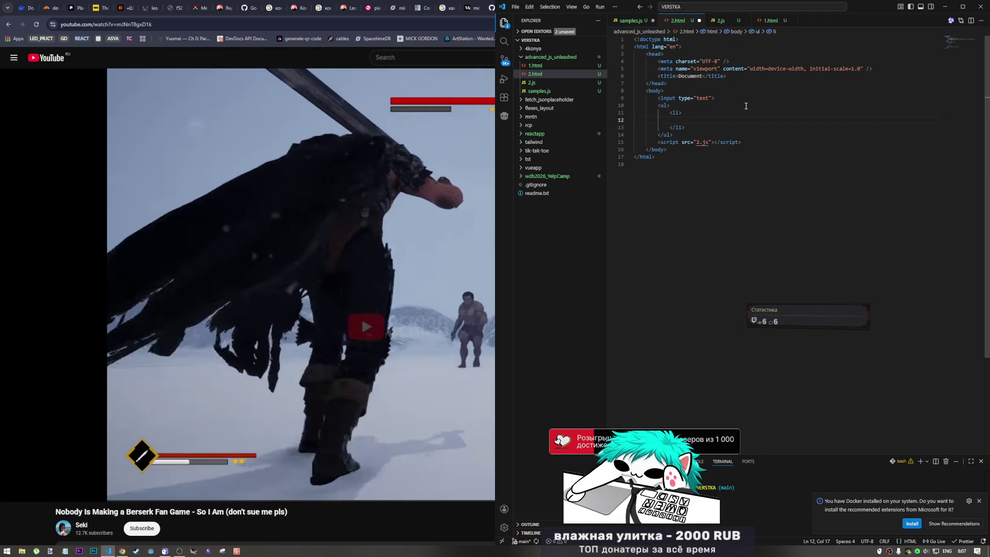
drag(745, 105, 720, 126)
key(BackSpace)
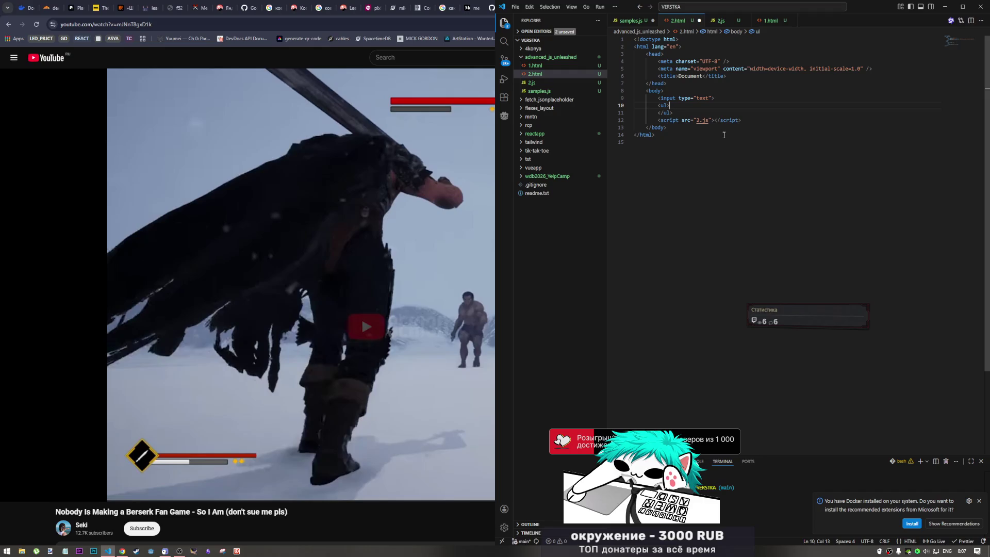
key(ctrl+s)
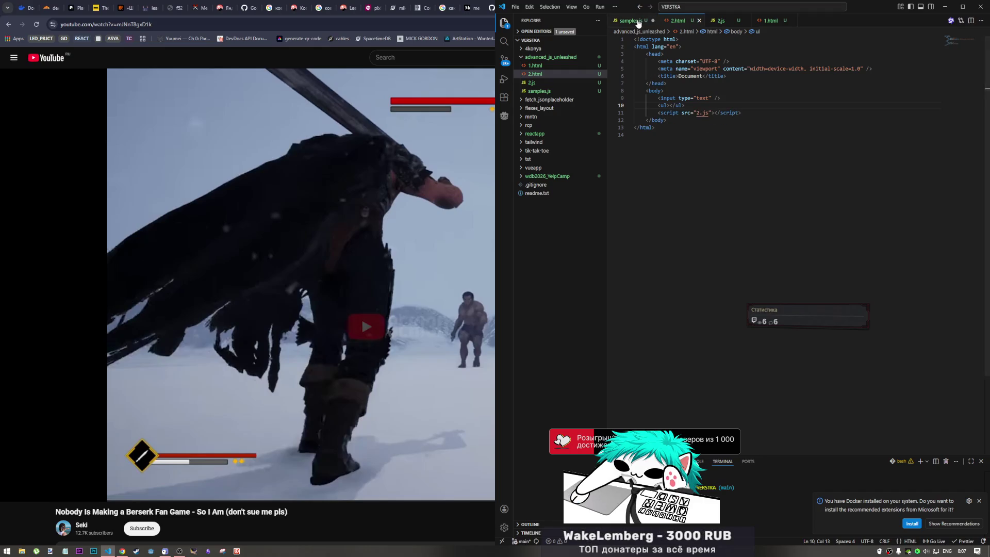
Step: Delete the f1 function at the end of samples.js and save it
click(638, 23)
click(650, 381)
drag(650, 381, 626, 356)
key(BackSpace)
key(ctrl+s)
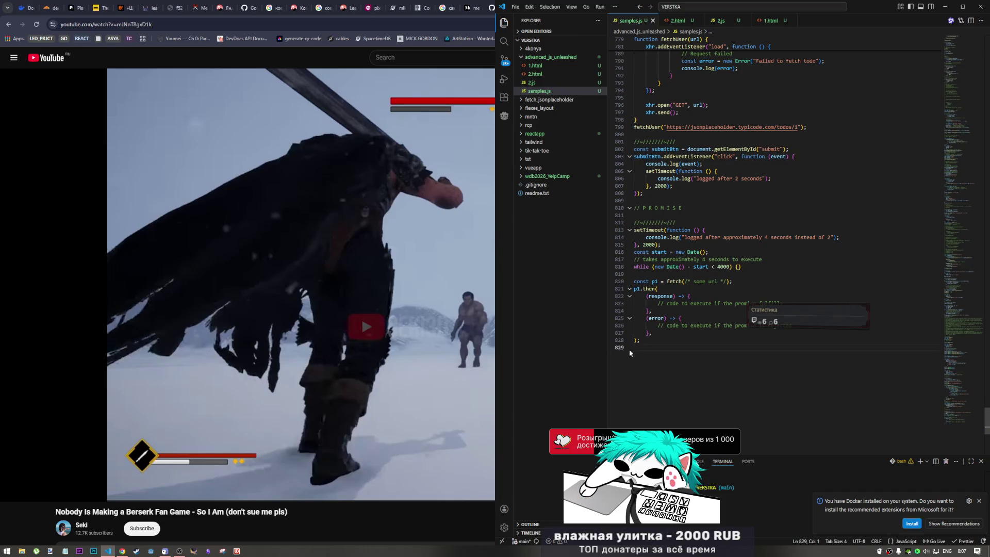
Step: Close the samples.js and 1.html tabs, leaving the empty 2.js in view
click(678, 20)
click(643, 21)
click(652, 21)
click(722, 21)
click(743, 20)
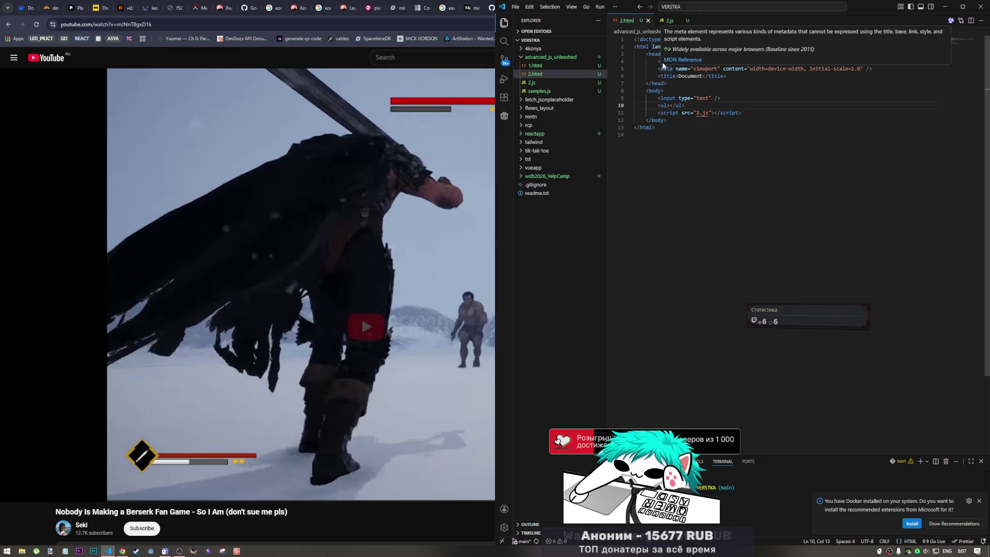
click(665, 20)
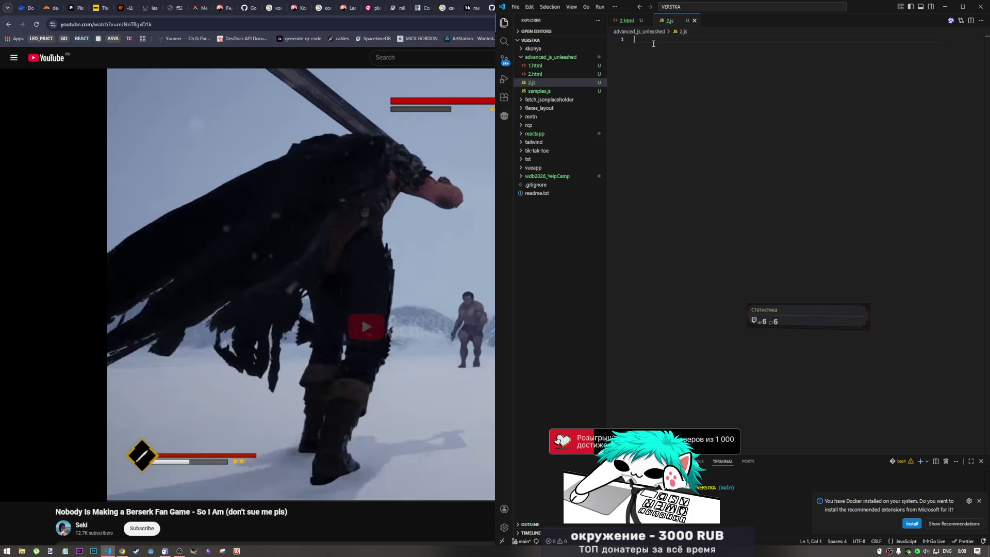
click(634, 22)
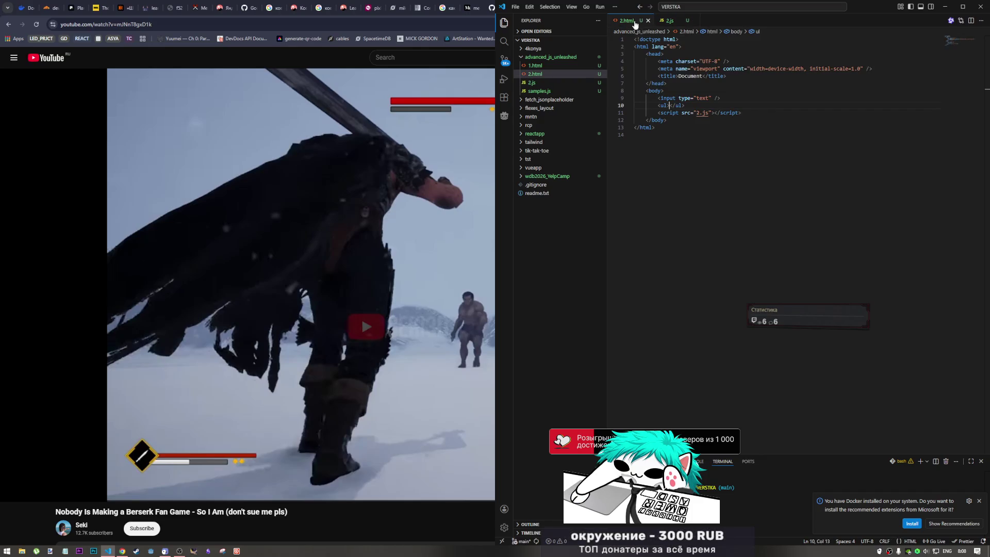
click(672, 23)
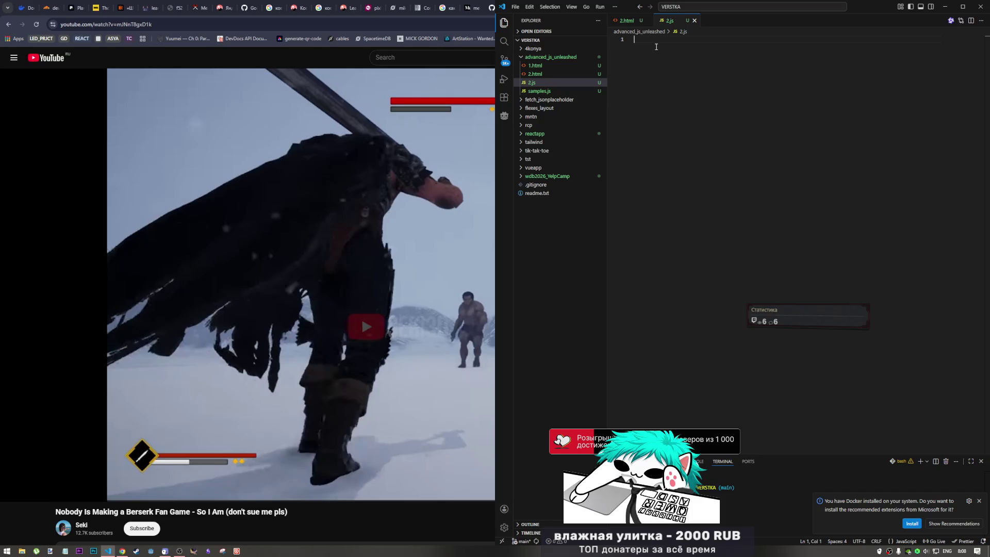
Step: Write let firstInput = document.getElement as line 1 of 2.js using autocomplete
text(f)
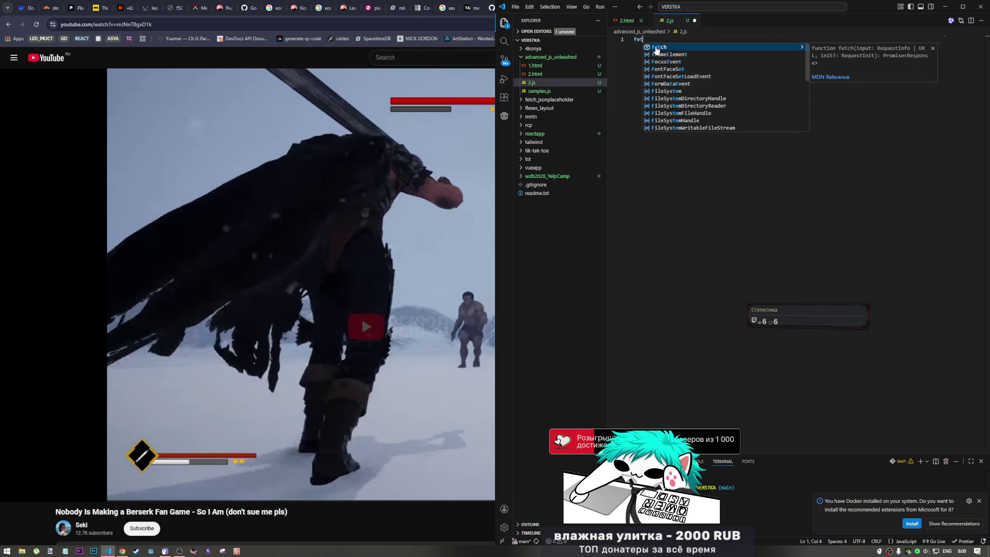
key(BackSpace)
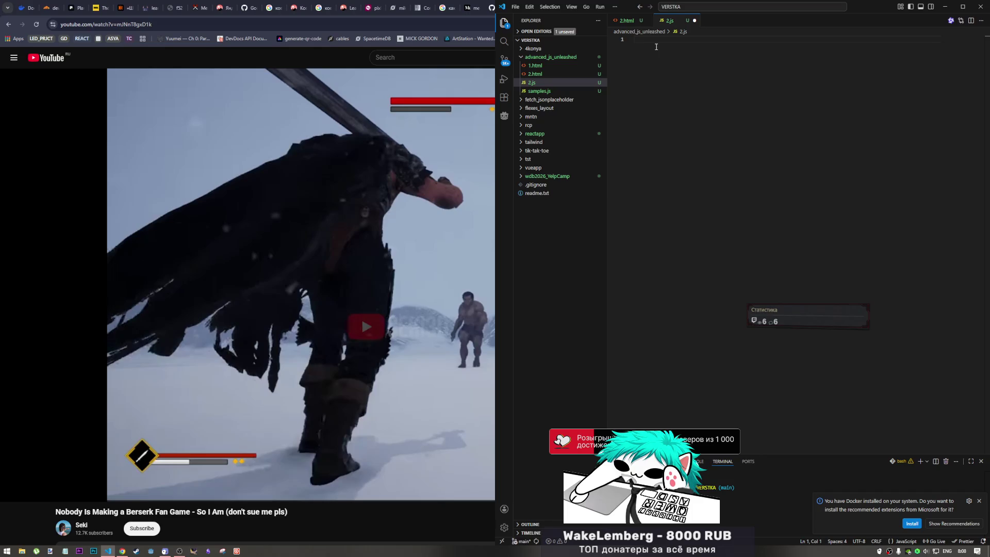
text(let )
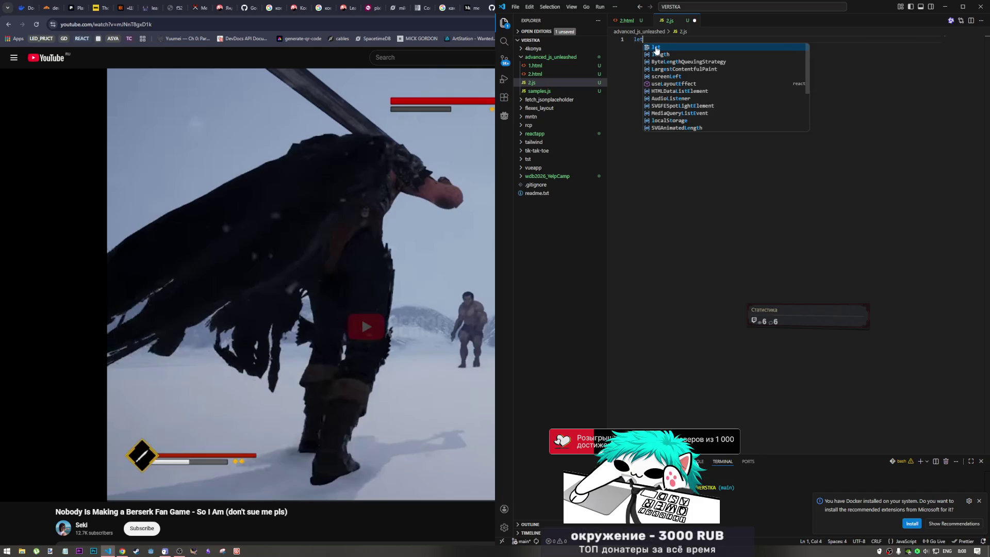
text(input)
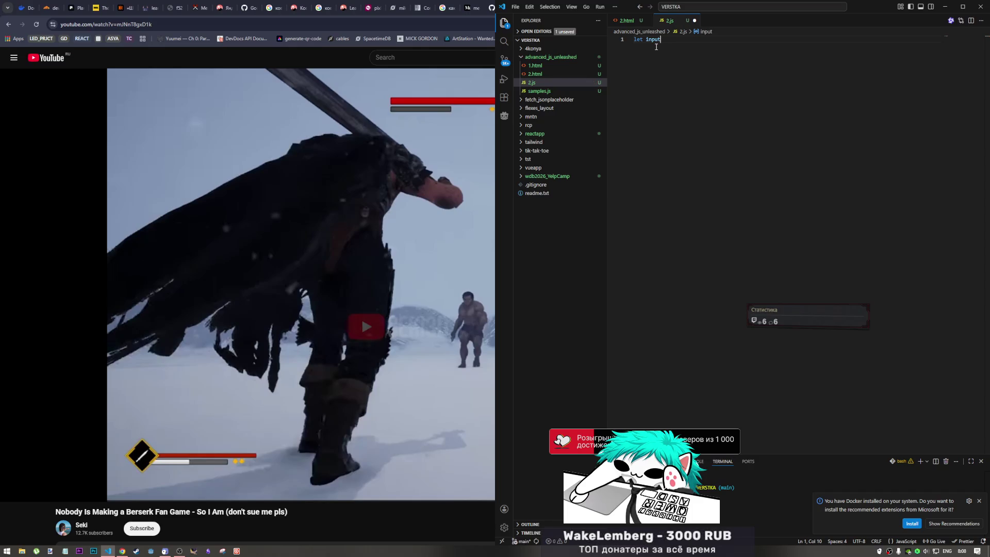
key(BackSpace)
key(BackSpace)
key(BackSpace)
key(BackSpace)
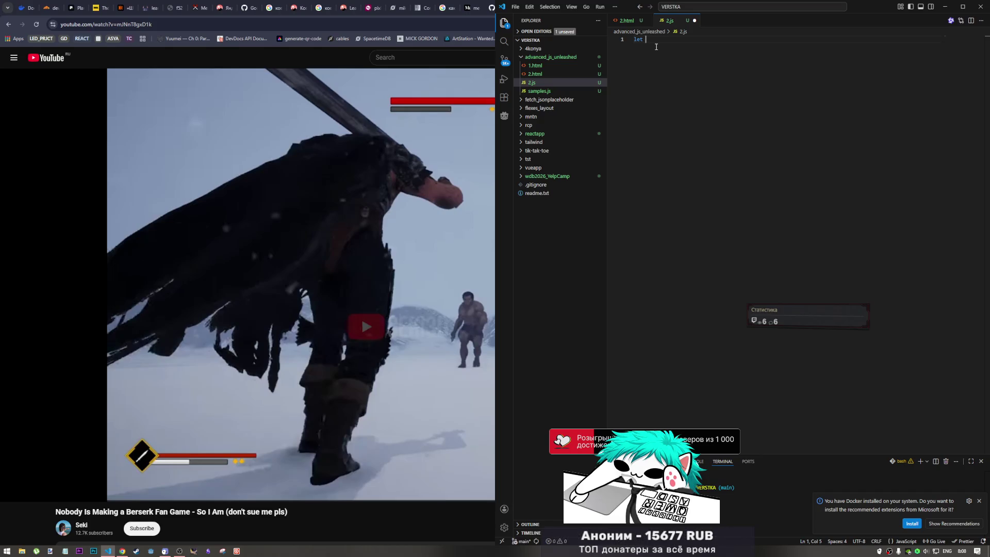
text(first)
text(Input = )
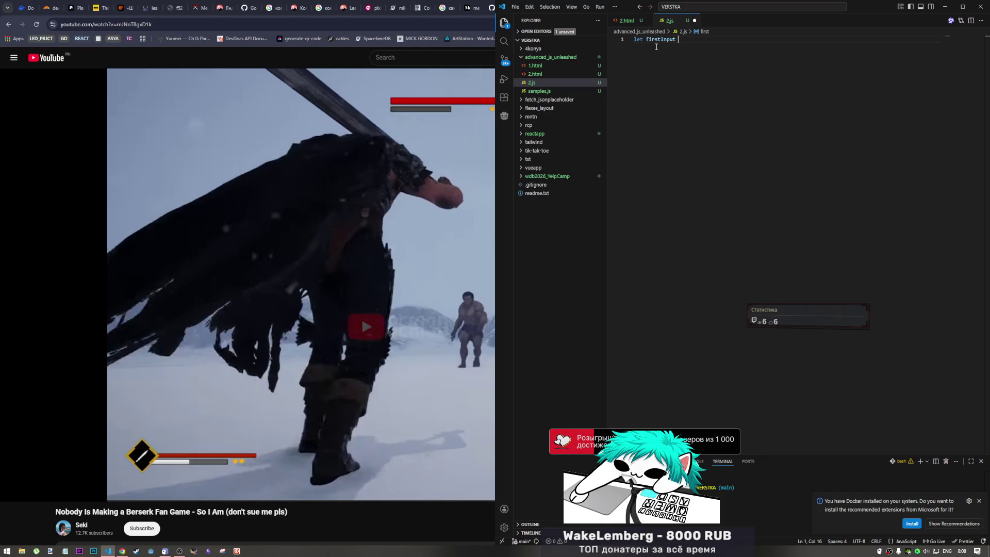
text(do)
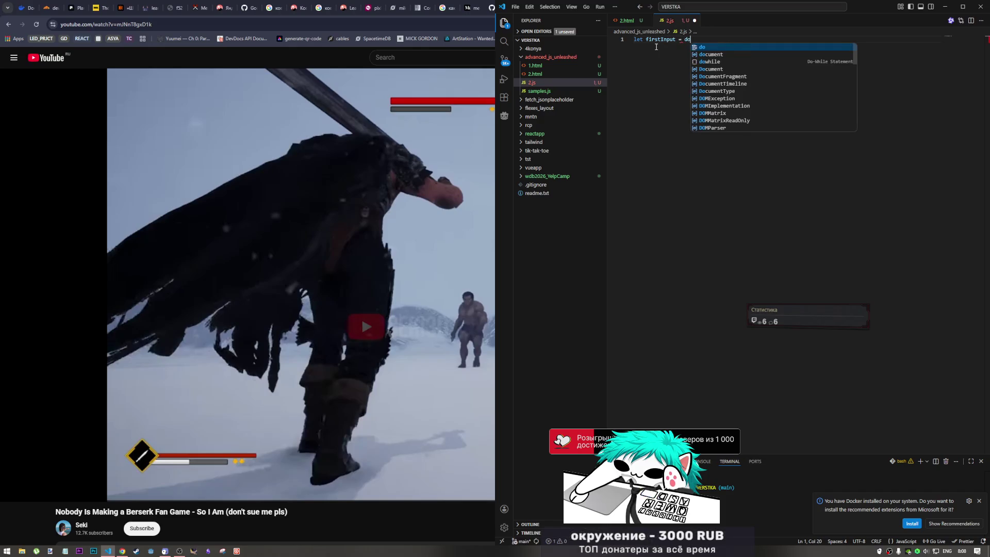
key(Down)
key(Return)
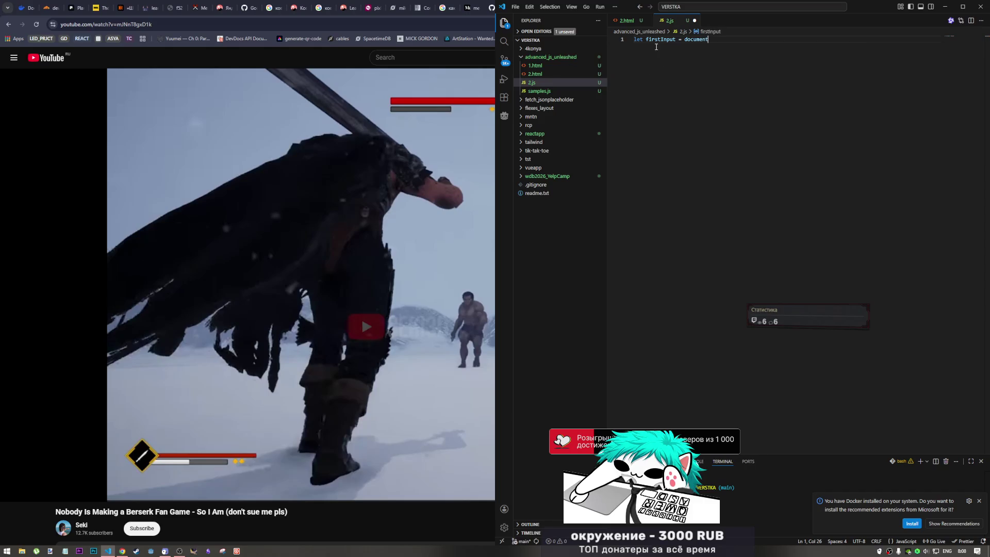
text(.get)
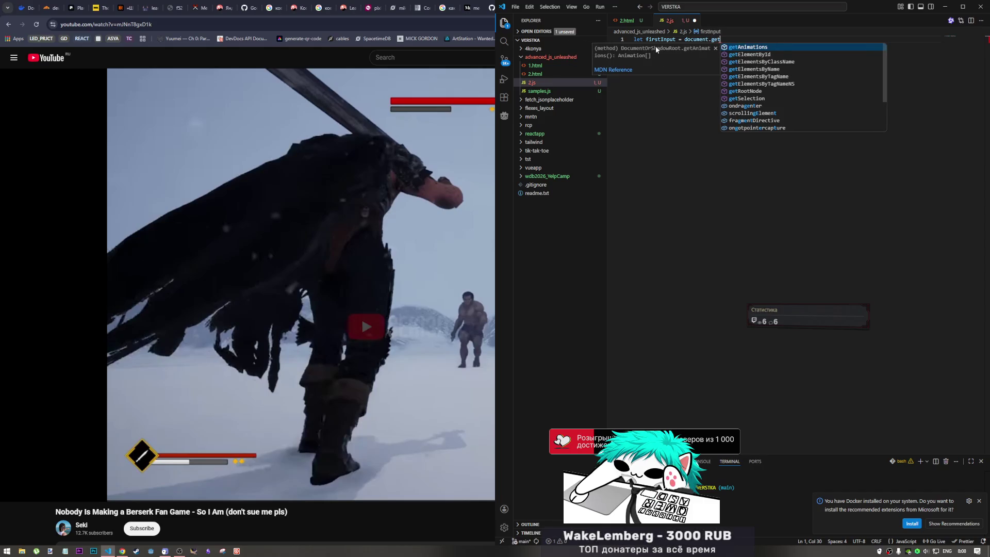
key(Down)
key(Return)
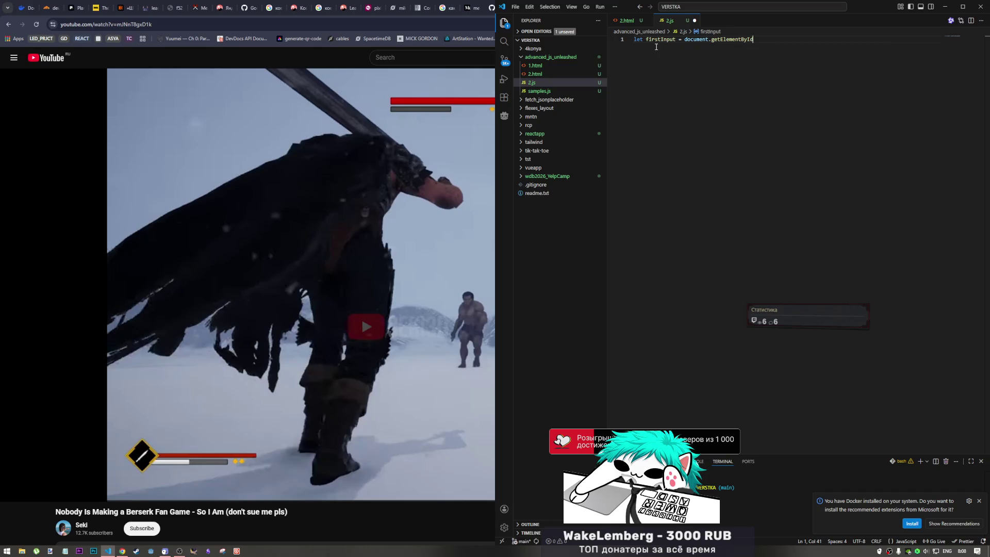
key(BackSpace)
key(BackSpace)
key(BackSpace)
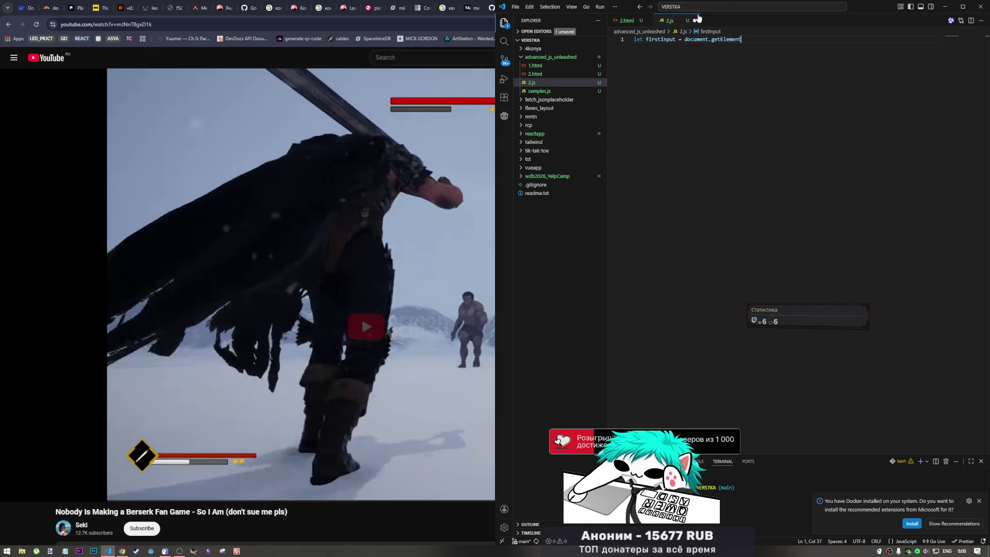
click(539, 91)
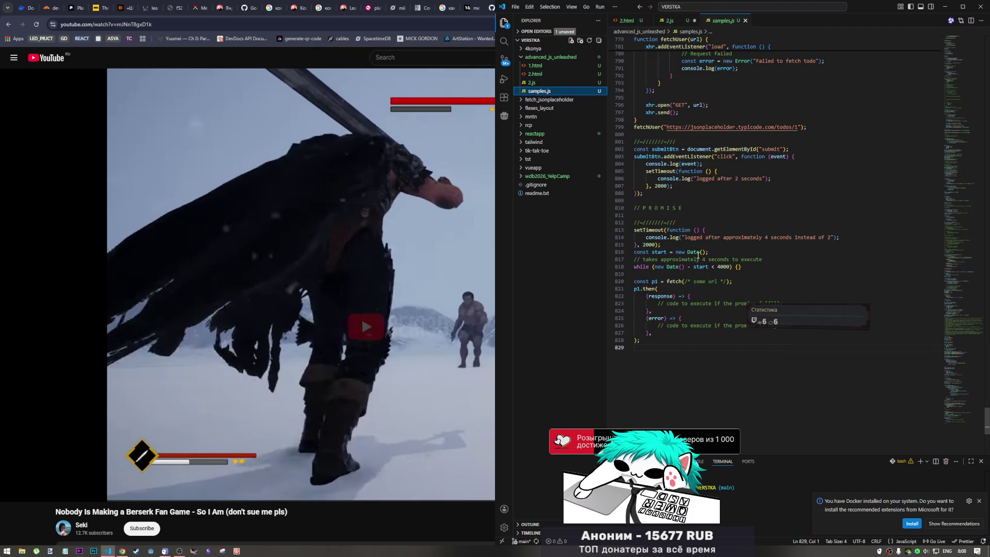
Step: Scroll up through samples.js to review the Symbol.toPrimitive movie and async examples
scroll(724, 301, up, 2)
scroll(723, 302, up, 5)
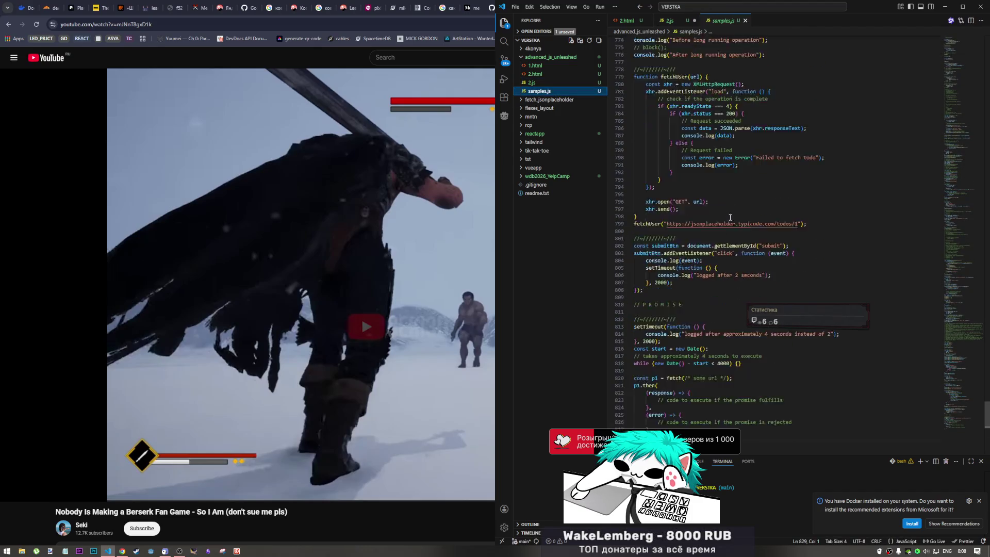
scroll(743, 263, up, 10)
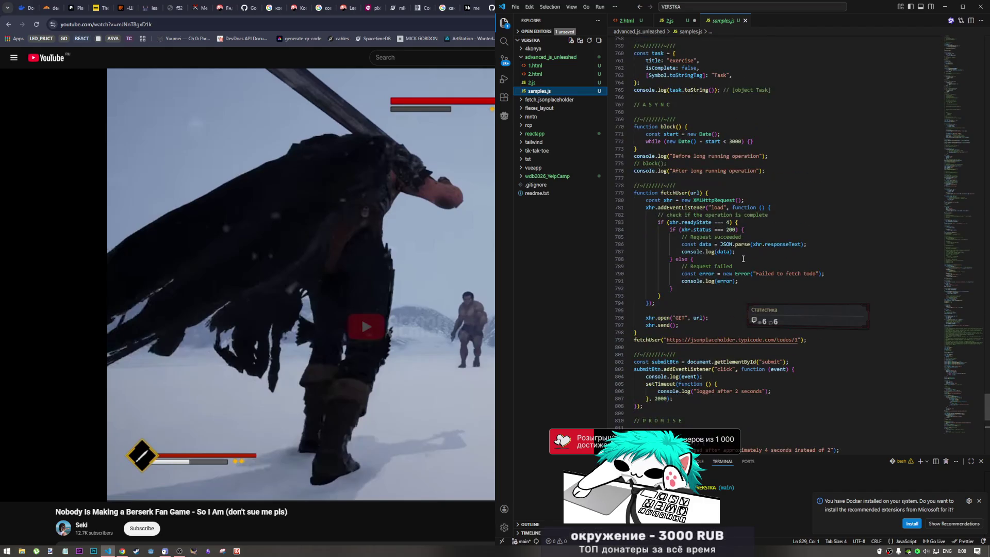
scroll(733, 373, up, 3)
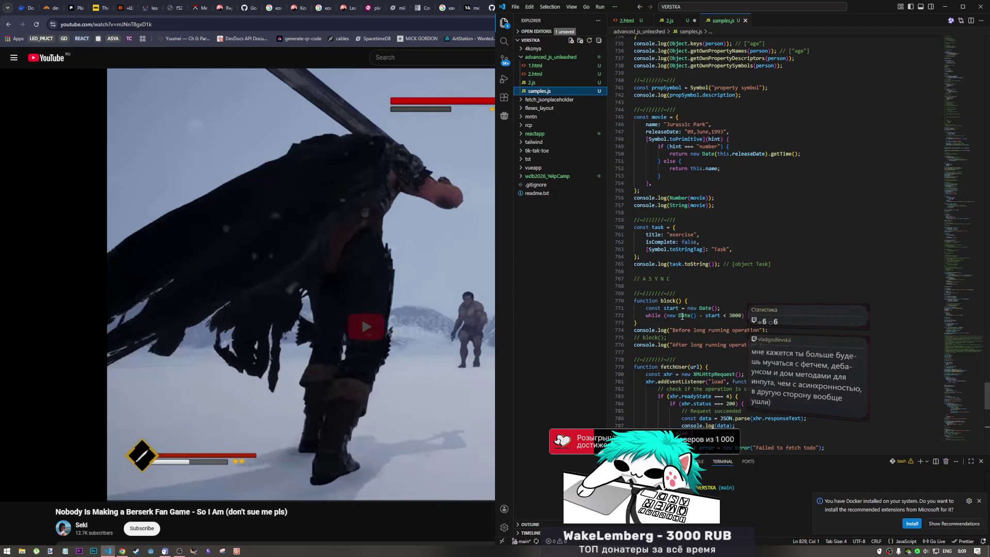
scroll(681, 314, up, 5)
mouse_move(684, 300)
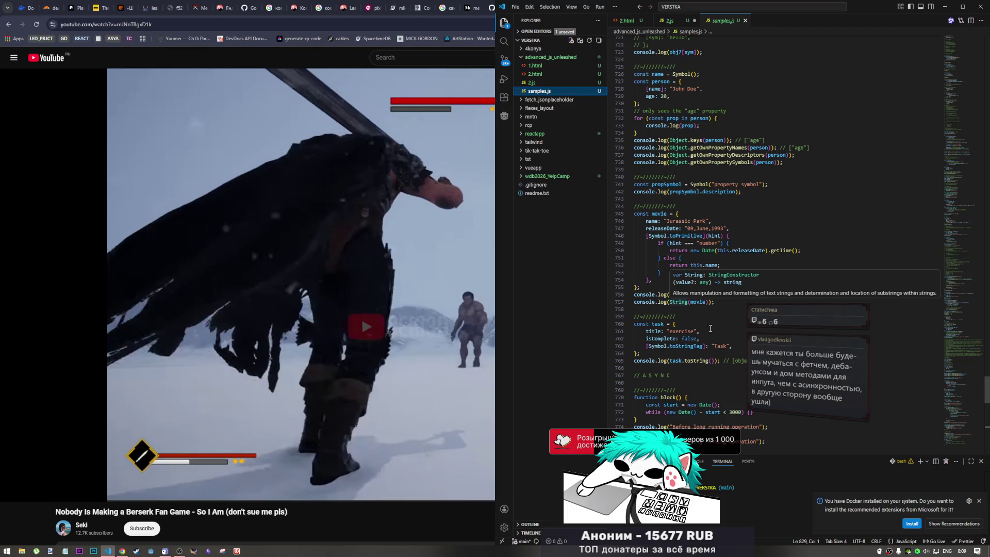
scroll(720, 335, up, 1)
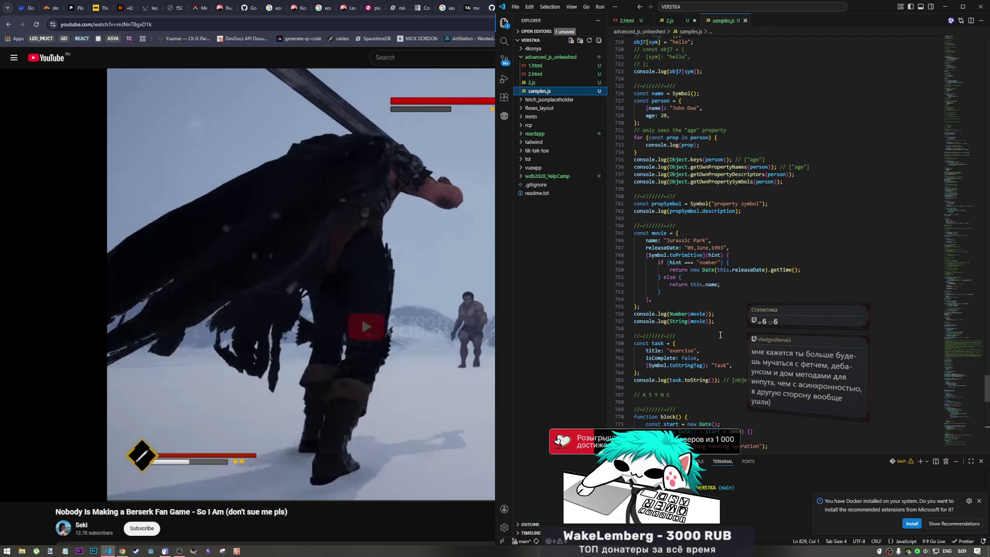
click(678, 21)
Step: End the firstInput line with a semicolon, save 2.js, and add blank lines above it
text(;)
key(Return)
key(ctrl+s)
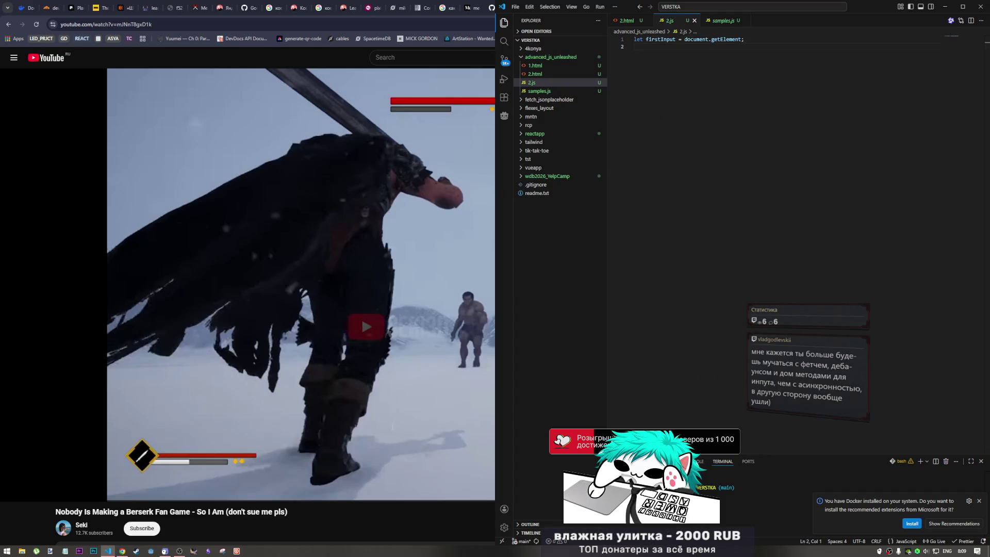
click(364, 348)
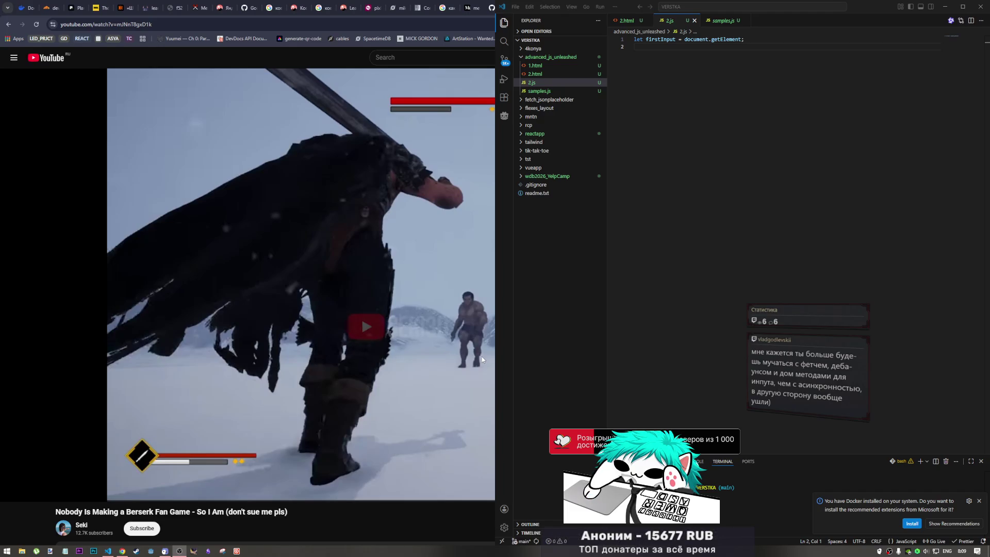
click(635, 45)
click(634, 40)
key(Return)
key(Return)
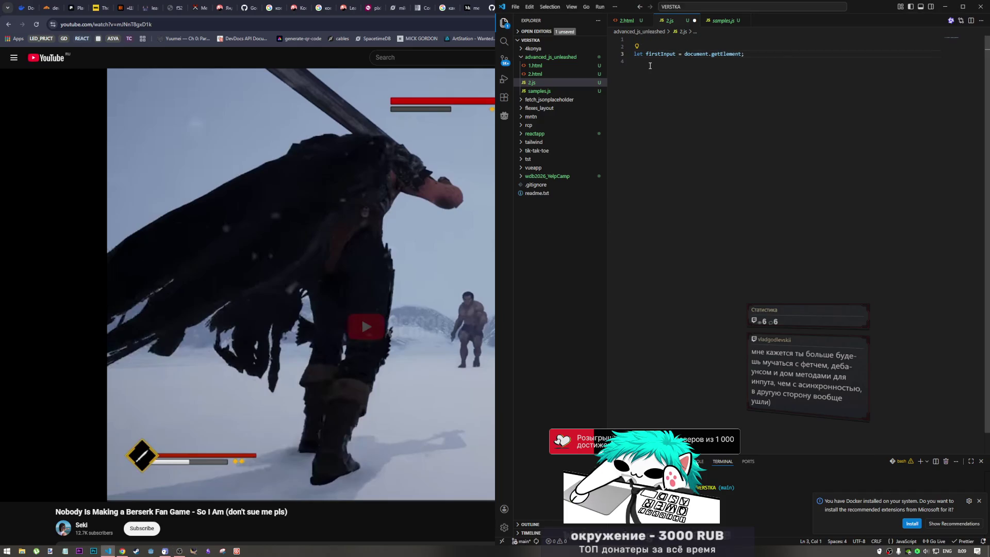
key(Up)
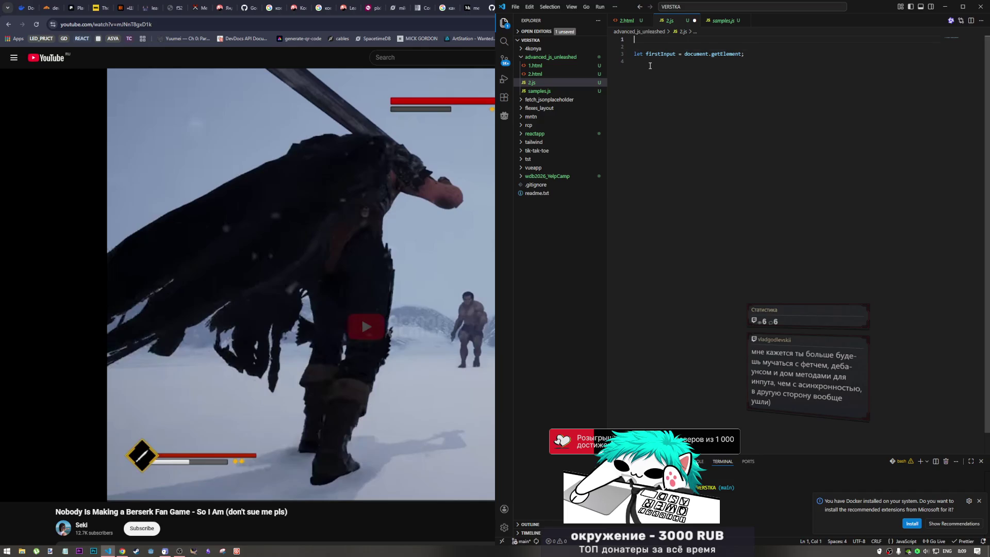
key(Down)
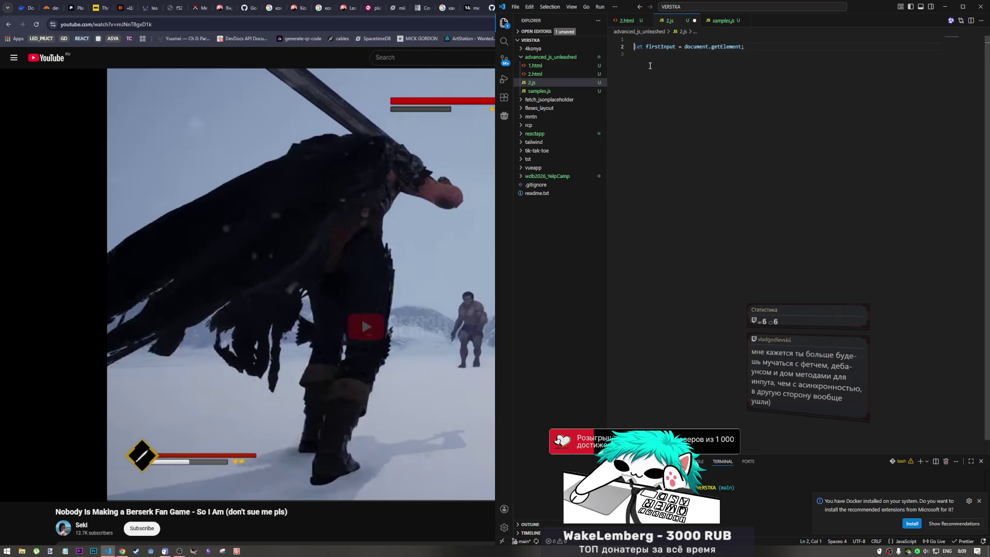
key(Up)
Step: Paste the DaData autocomplete select and debounce reminder atop 2.js as two comment lines, and save
key(ctrl+v)
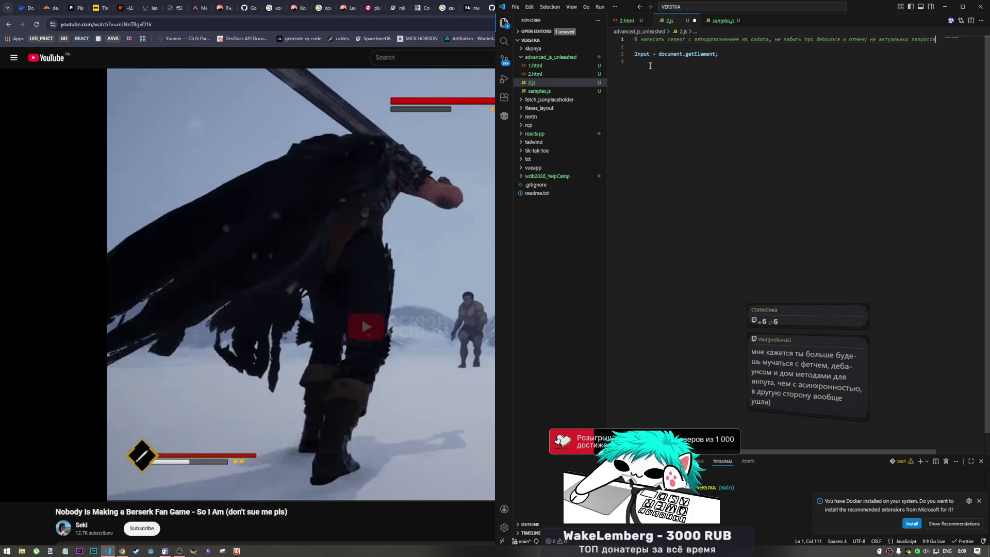
drag(639, 31, 692, 41)
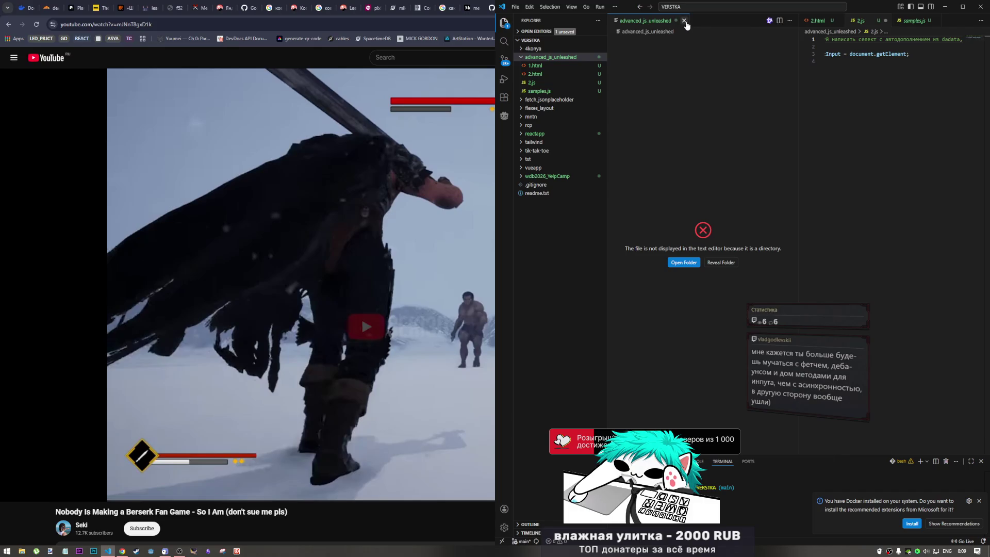
click(684, 21)
click(802, 40)
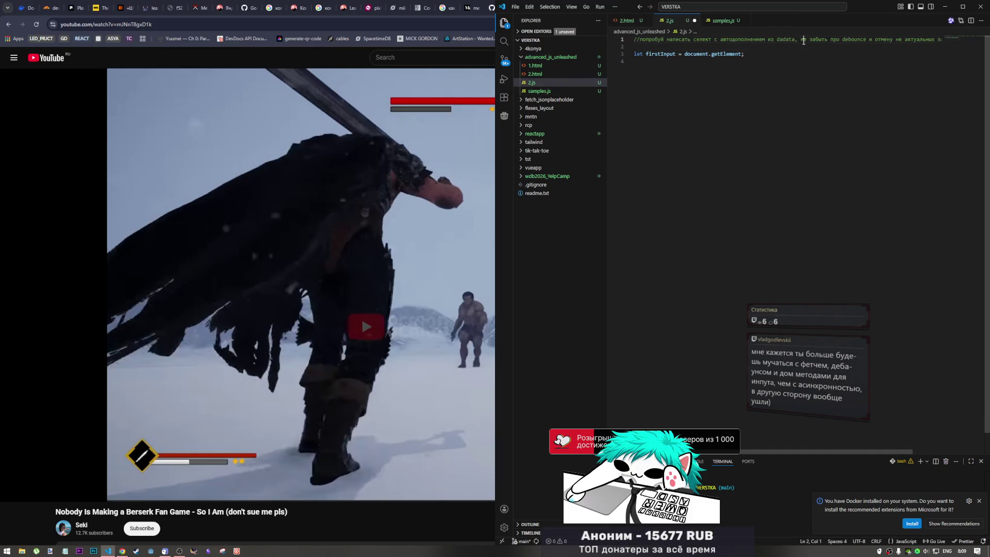
key(Return)
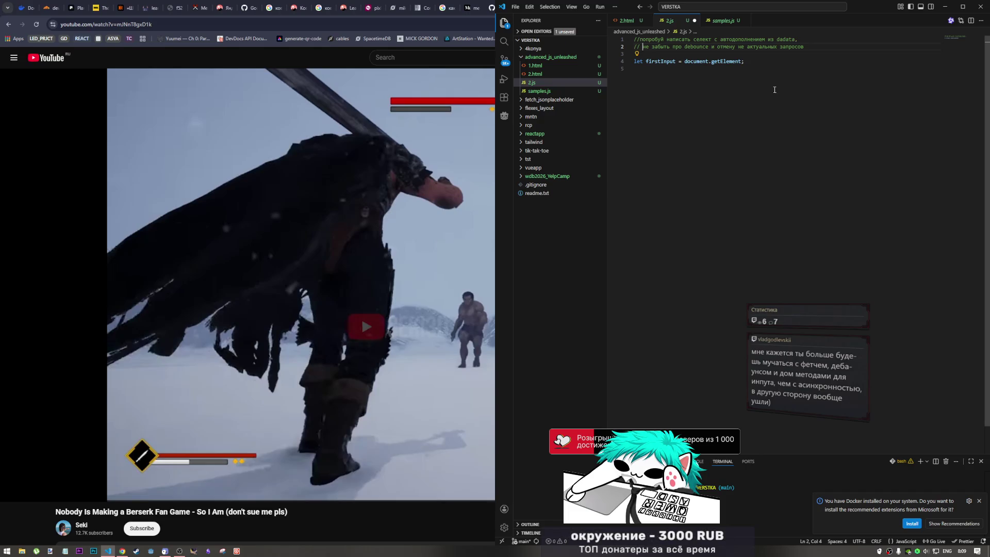
key(ctrl+s)
Step: Put the caret on the blank line above firstInput and check the browser window
click(746, 61)
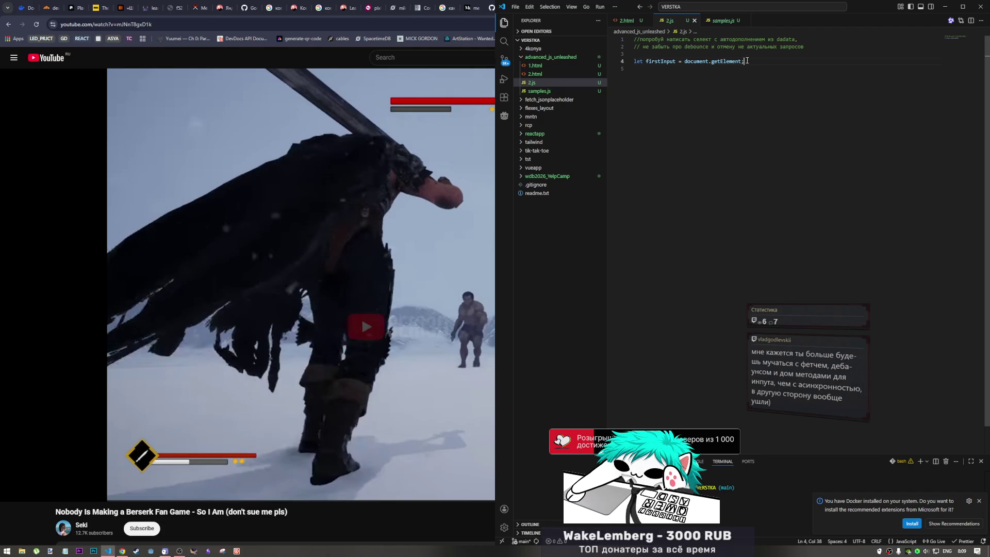
key(Up)
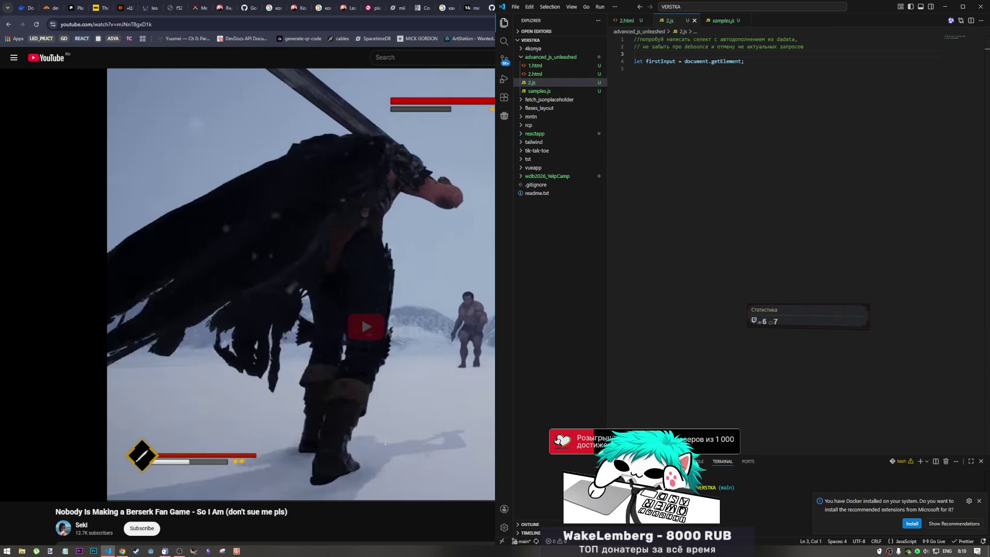
click(340, 405)
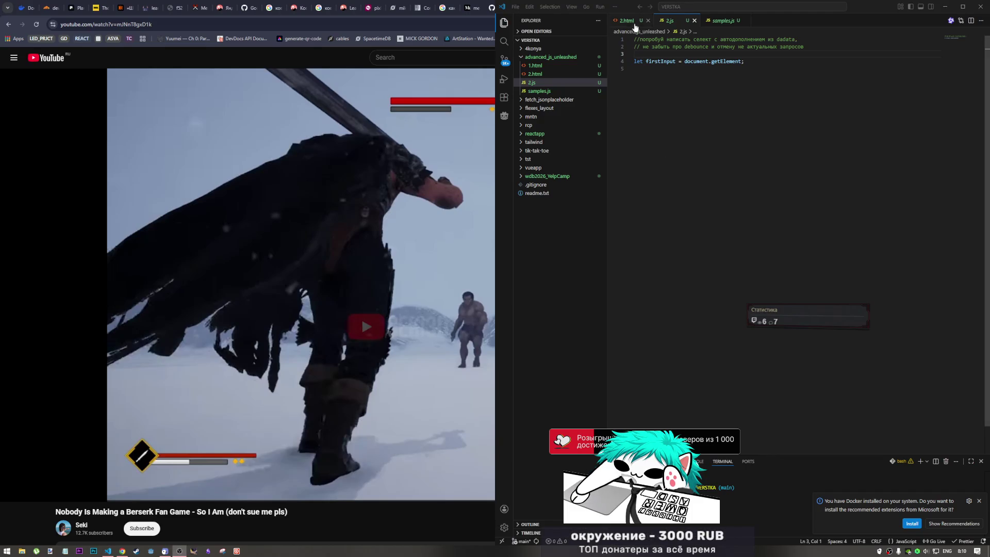
click(668, 24)
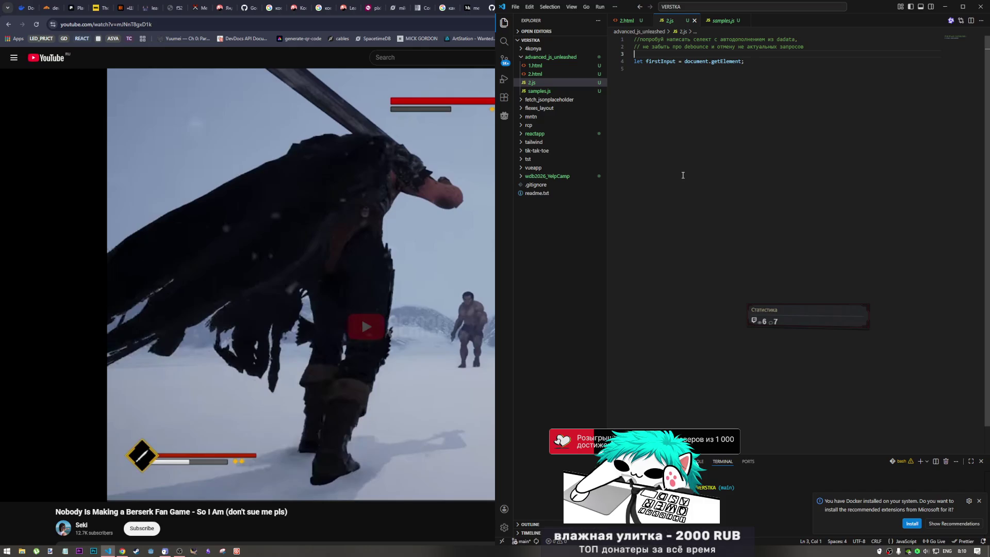
click(720, 20)
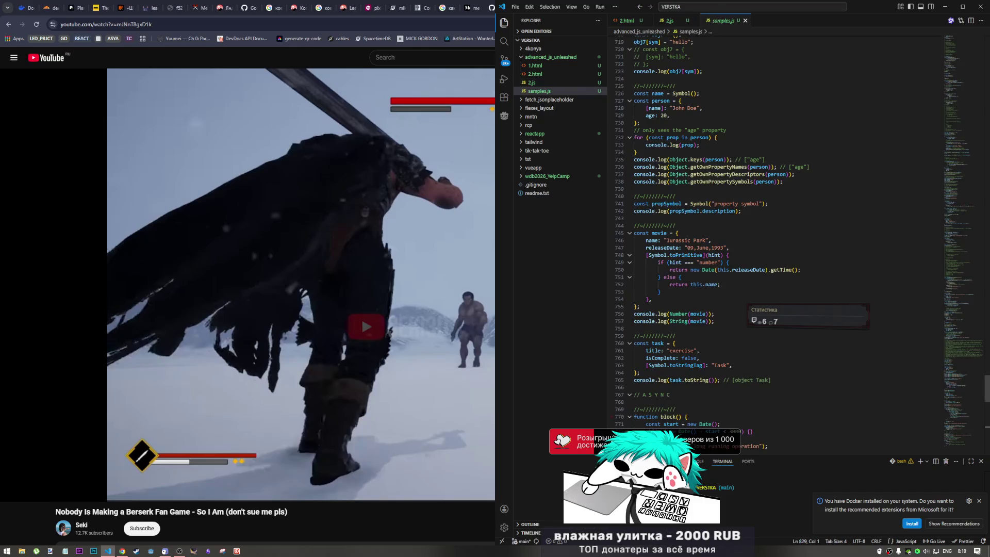
Step: Append the sequential-vs-parallel two-functions task to samples.js as three comment lines and save
scroll(639, 288, down, 20)
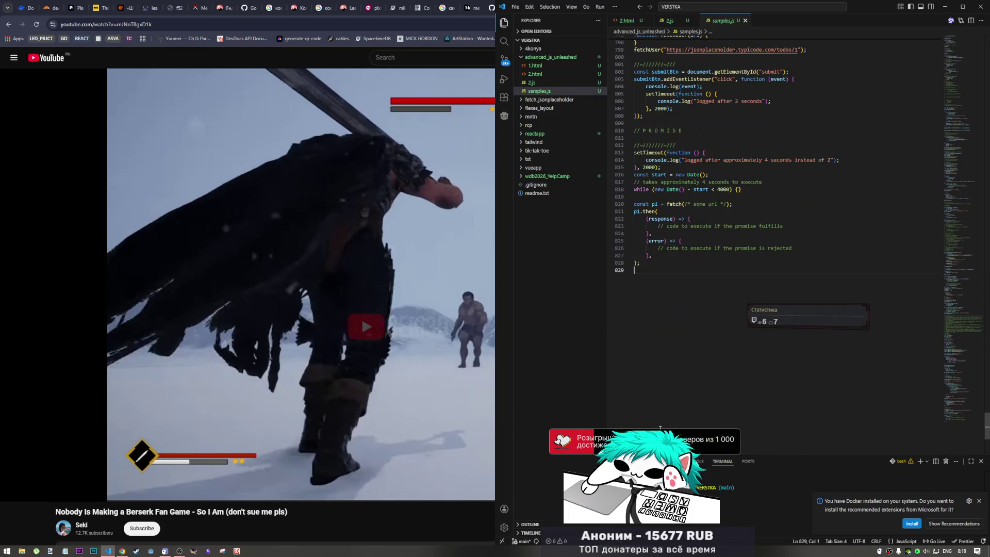
key(Return)
key(Return)
text(//)
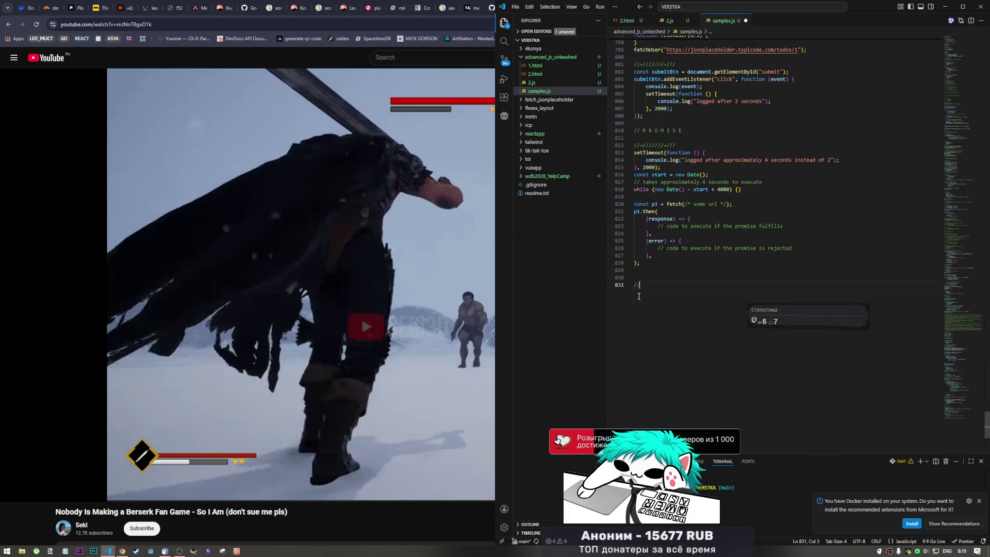
key(ctrl+v)
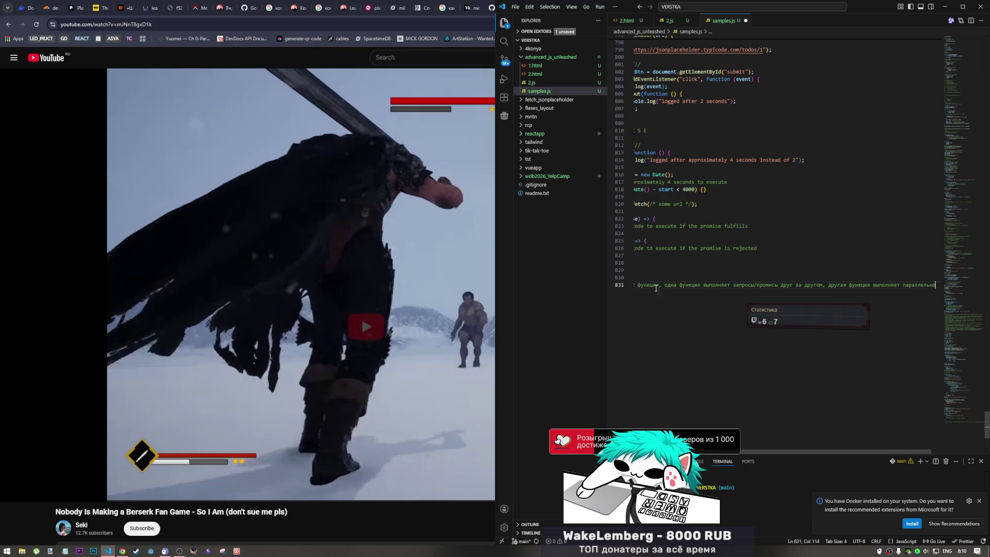
click(664, 285)
key(Return)
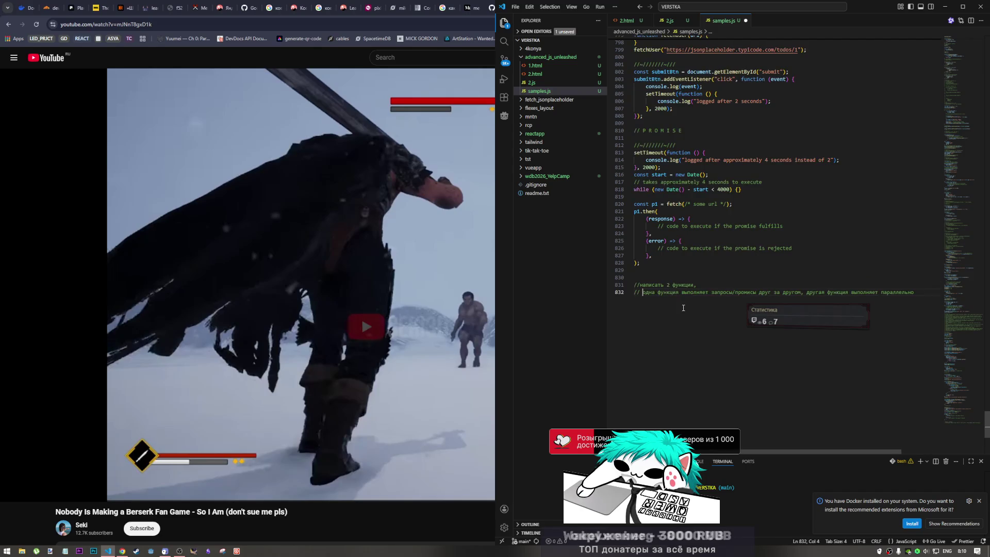
click(806, 293)
key(Return)
key(End)
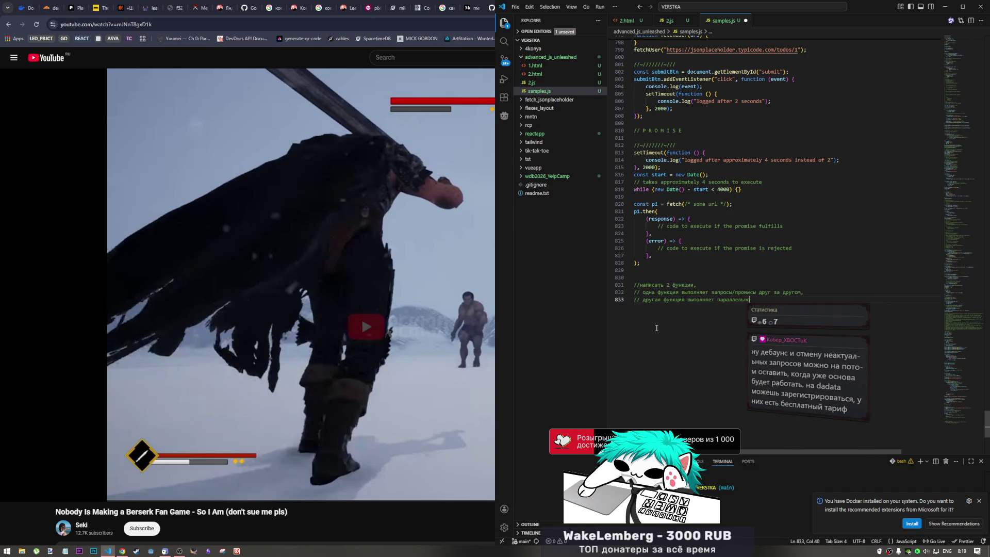
key(Return)
key(ctrl+s)
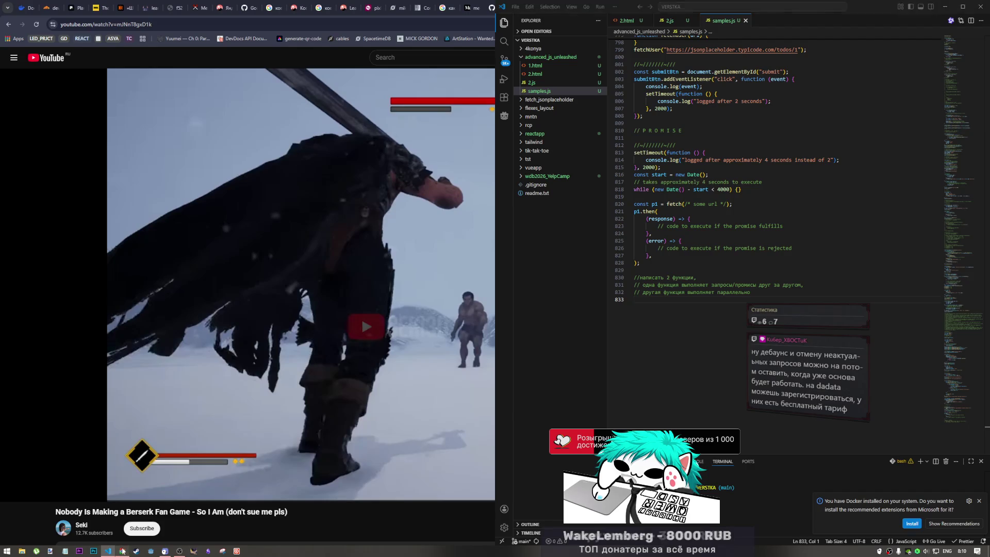
key(alt+Tab)
Step: Search Google for dadata in a new tab, open dadata.ru, and scroll through its sections
click(913, 10)
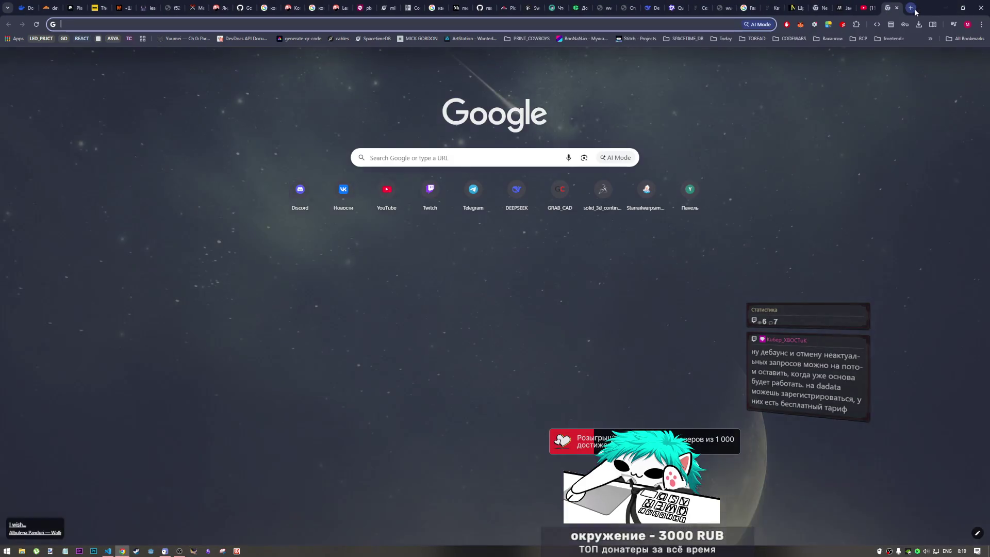
text(dadata)
key(Return)
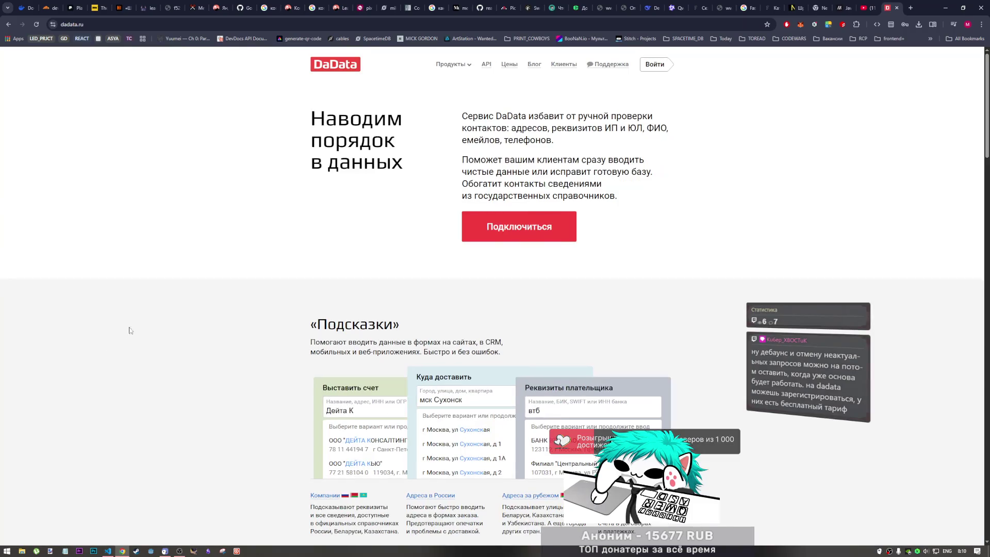
click(8, 24)
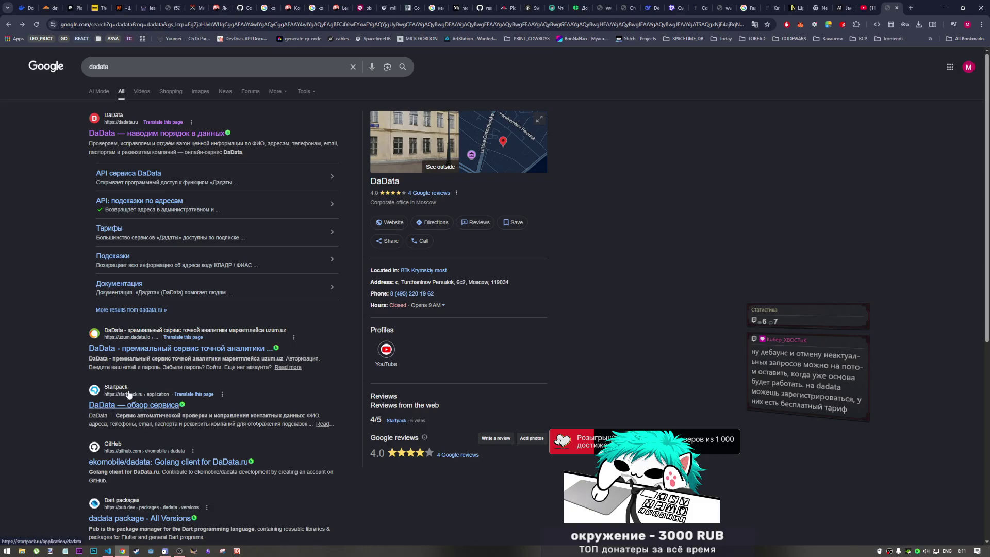
click(153, 135)
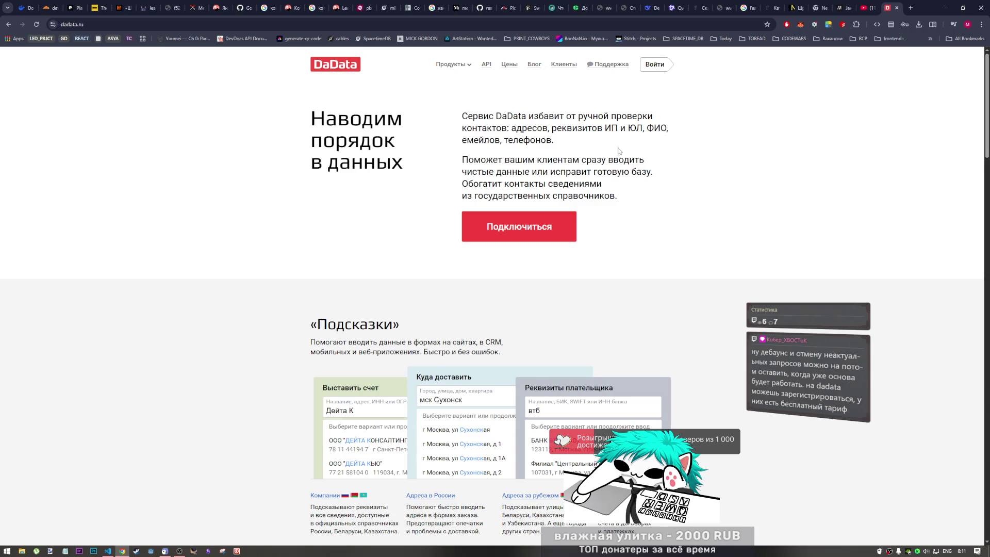
scroll(590, 212, down, 3)
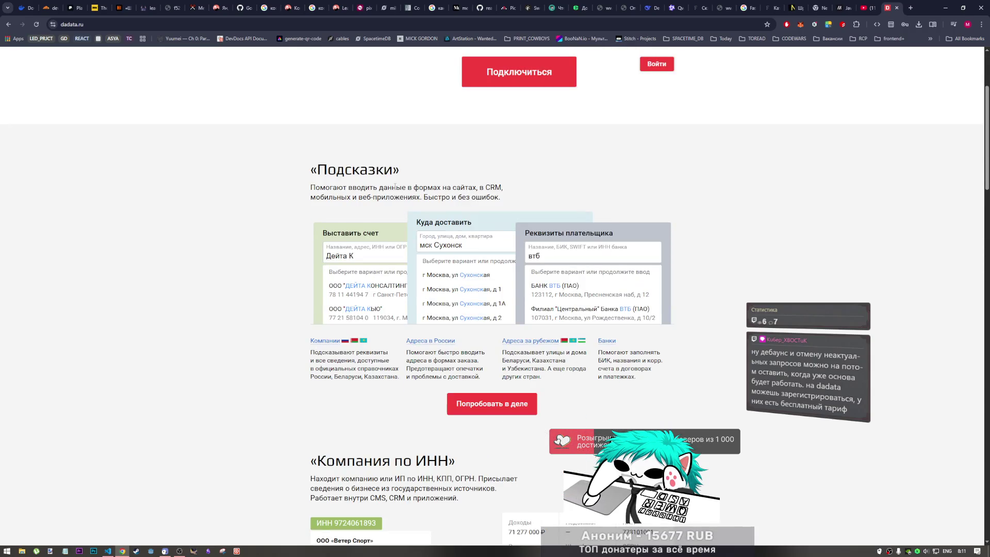
scroll(377, 190, down, 4)
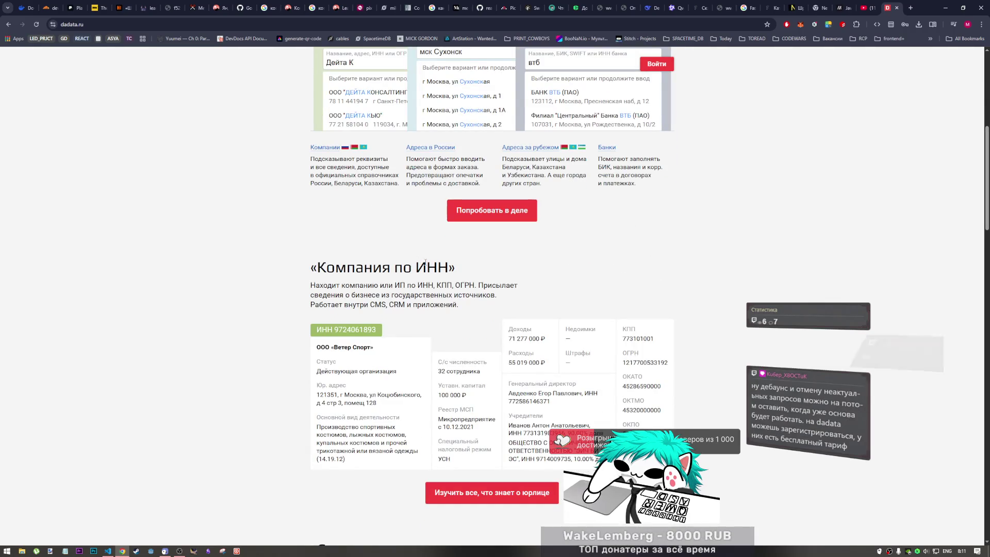
scroll(461, 277, down, 2)
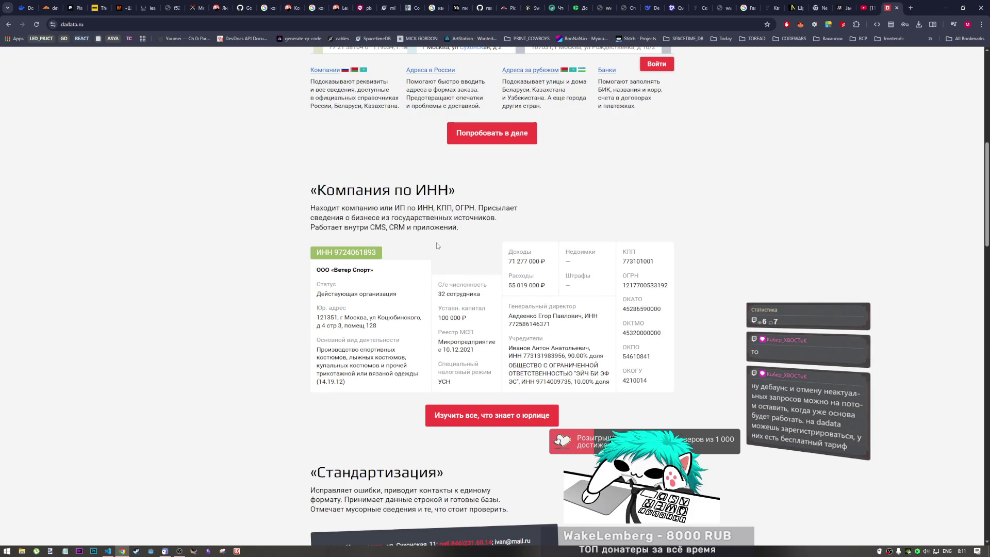
click(129, 24)
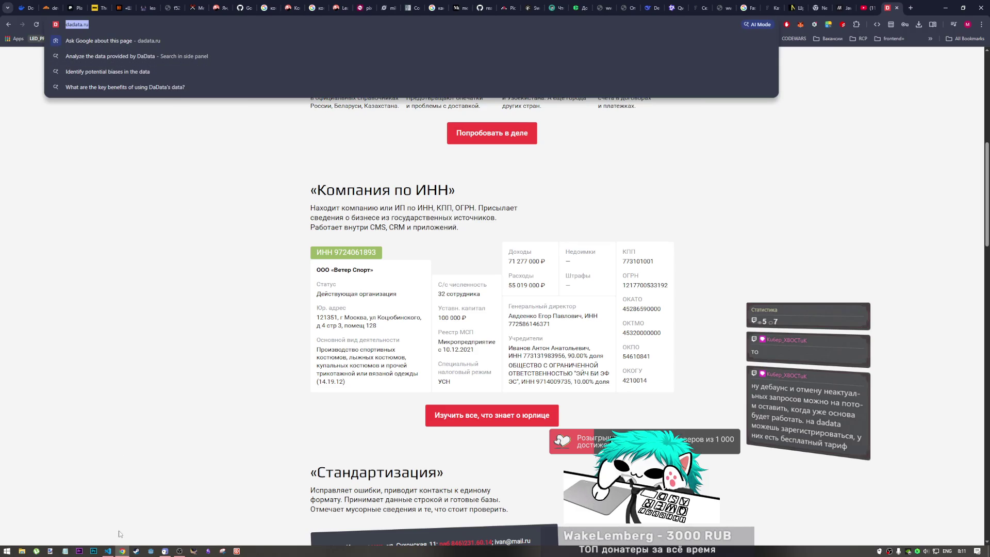
click(108, 551)
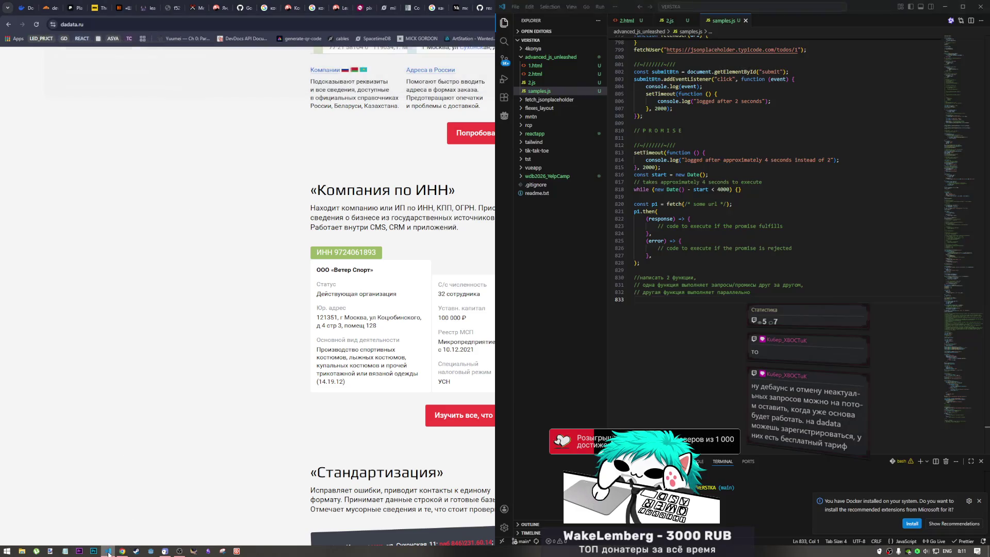
click(669, 21)
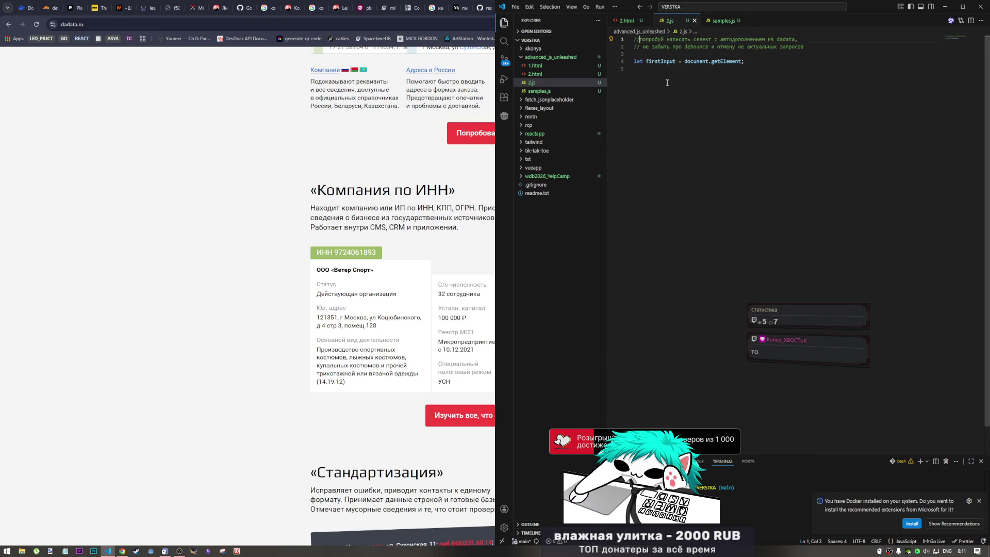
key(Return)
text(//)
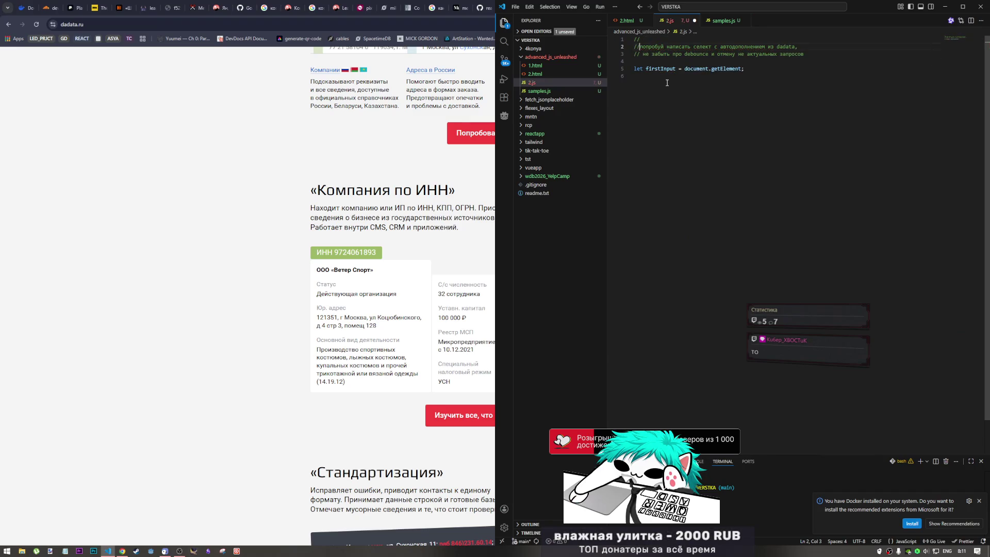
key(Up)
text(https://dadata.ru/)
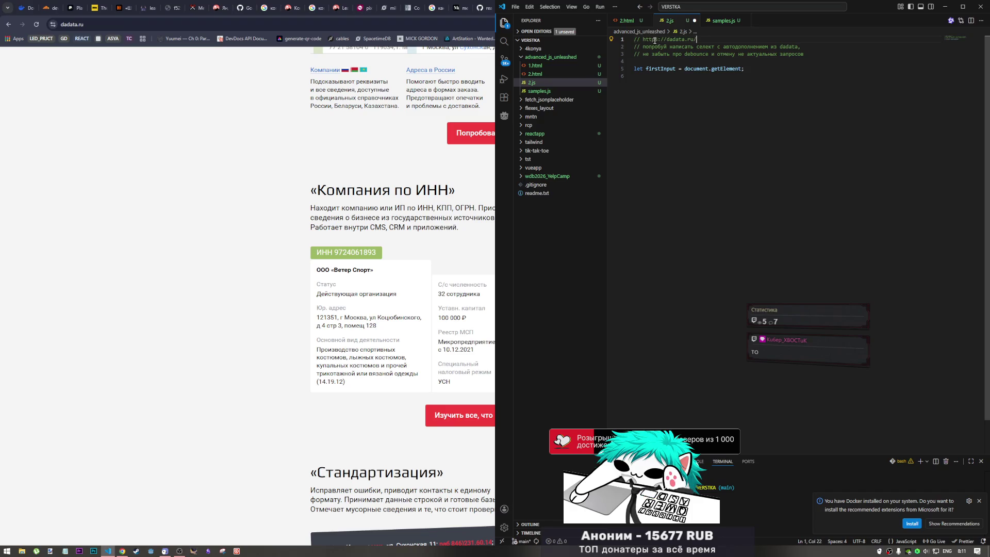
key(alt+Tab)
scroll(635, 190, down, 3)
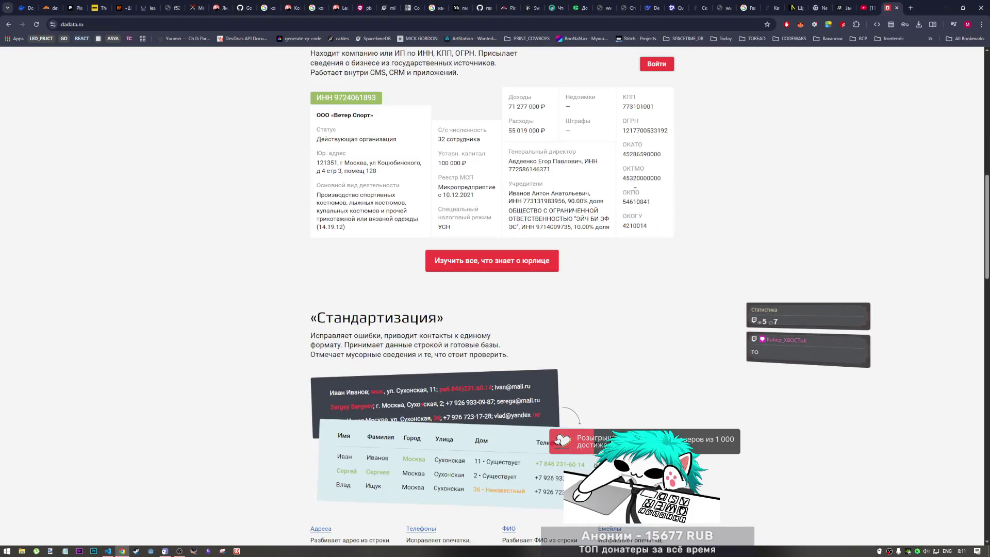
Step: Go from DaData's API overview to the address suggestions API documentation page
scroll(635, 190, down, 5)
scroll(639, 196, up, 15)
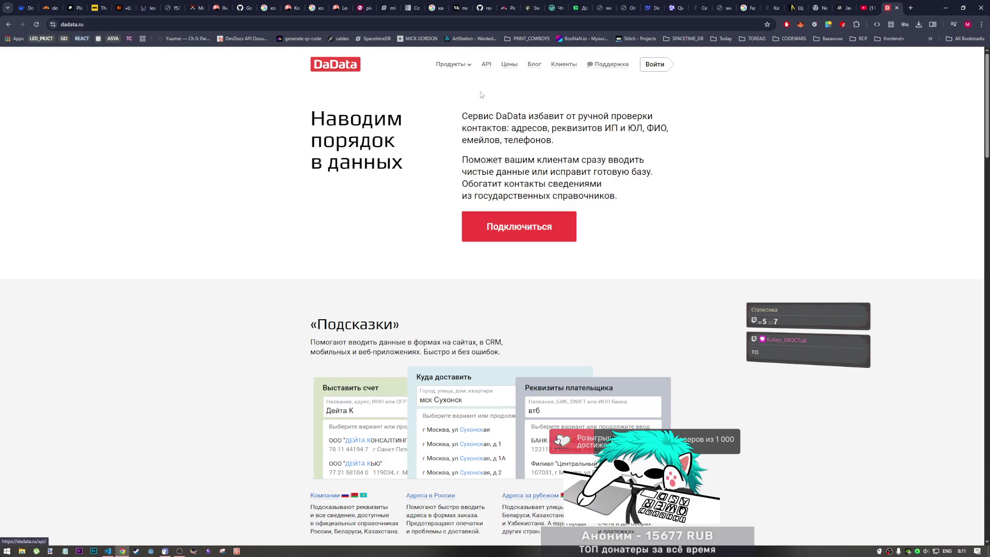
click(488, 69)
scroll(325, 256, down, 2)
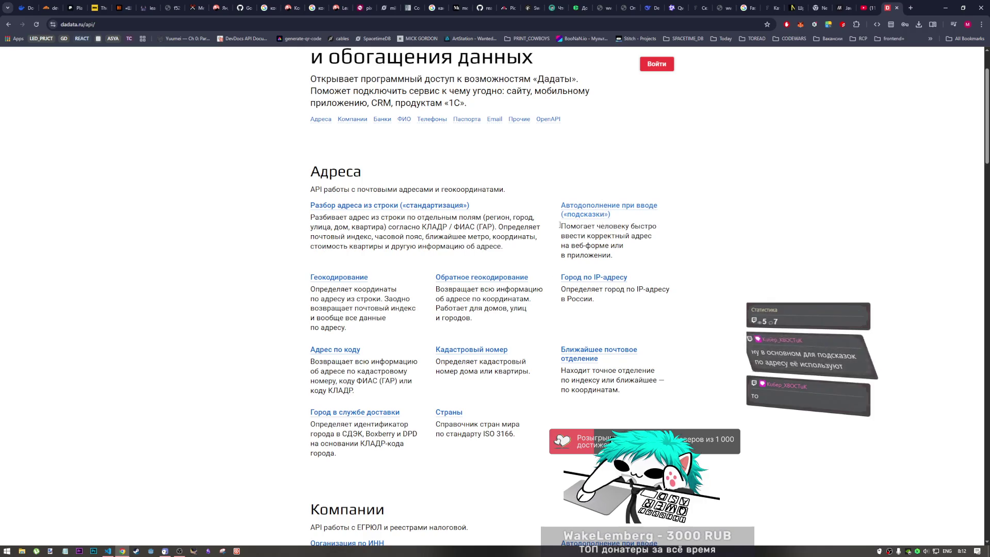
click(594, 207)
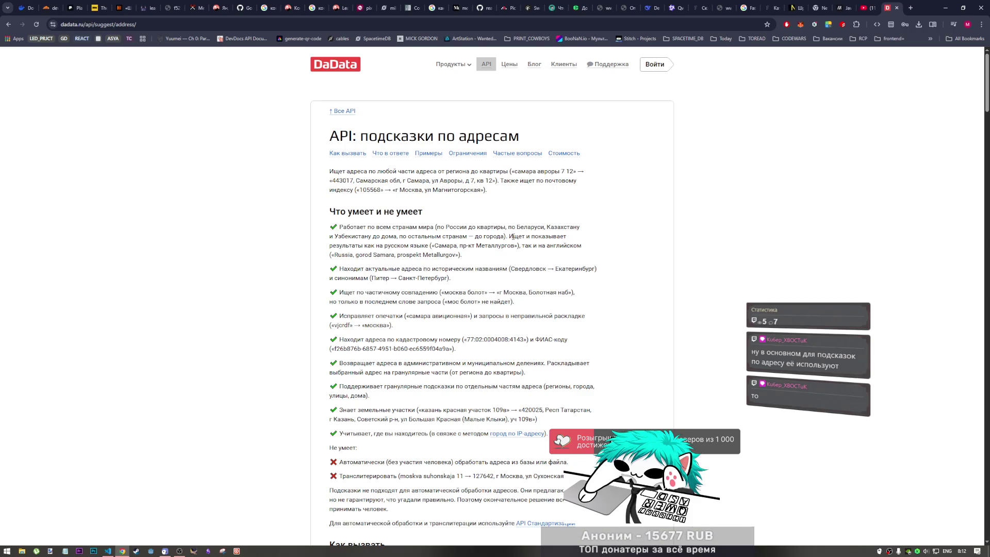
Step: Scroll down to 'Пример запроса' and switch the request example to JavaScript
scroll(512, 236, down, 3)
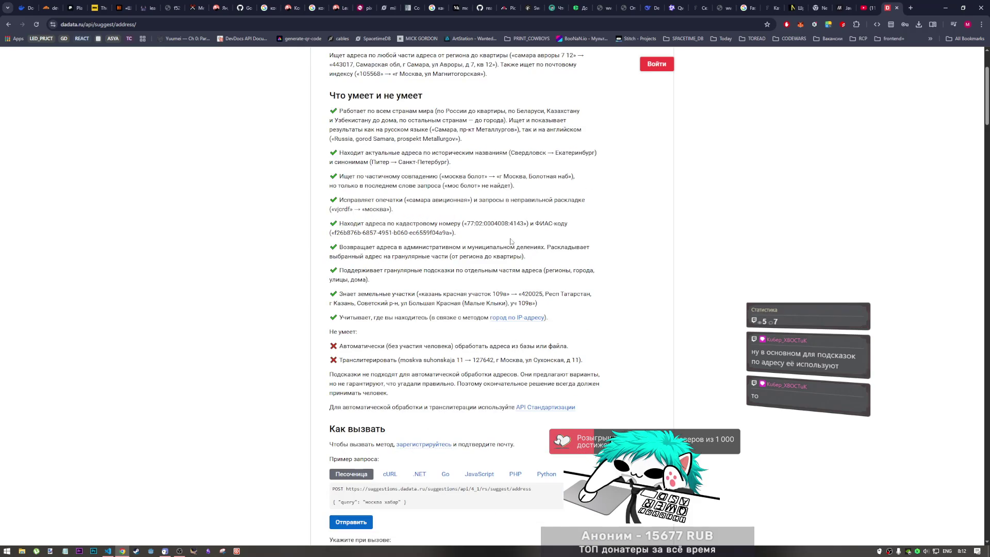
scroll(508, 243, down, 1)
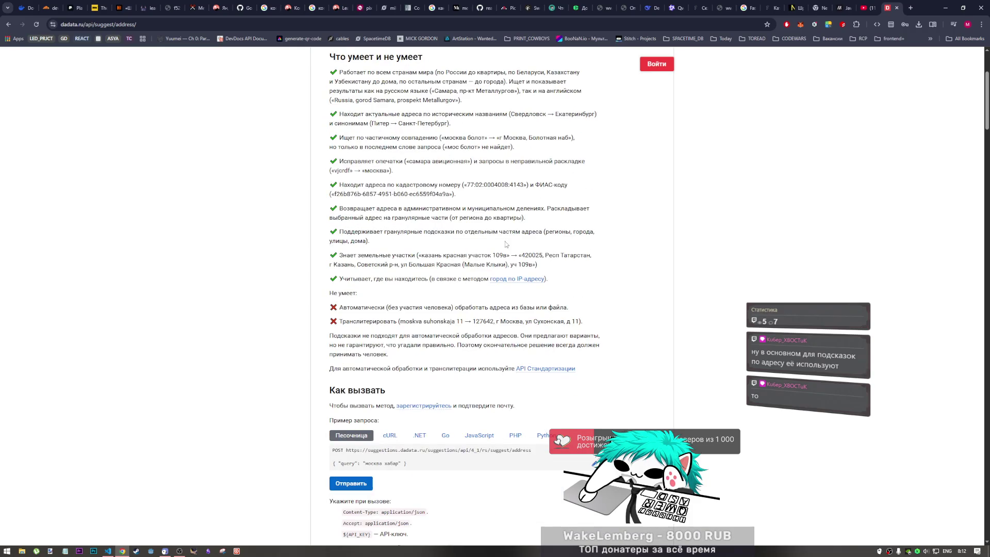
scroll(506, 244, down, 2)
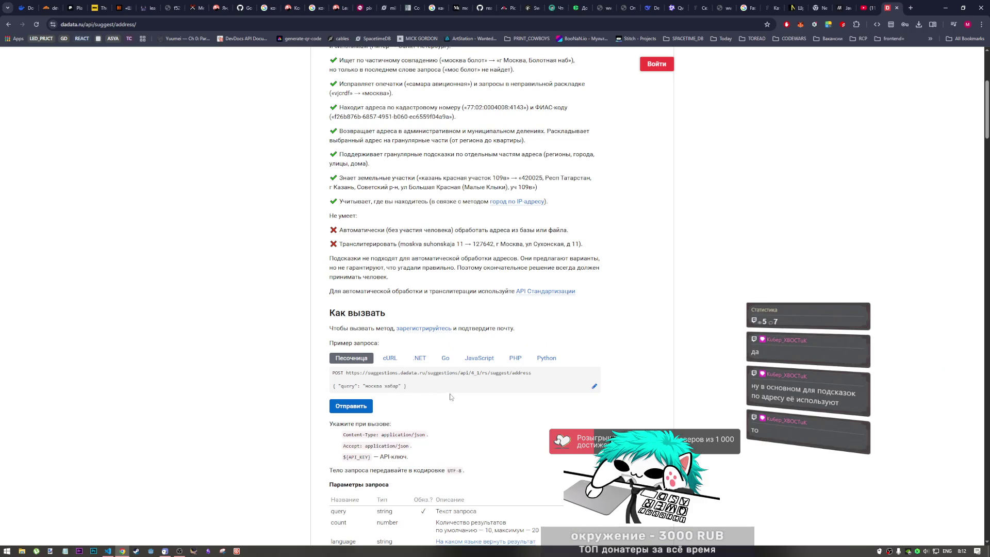
scroll(450, 396, down, 1)
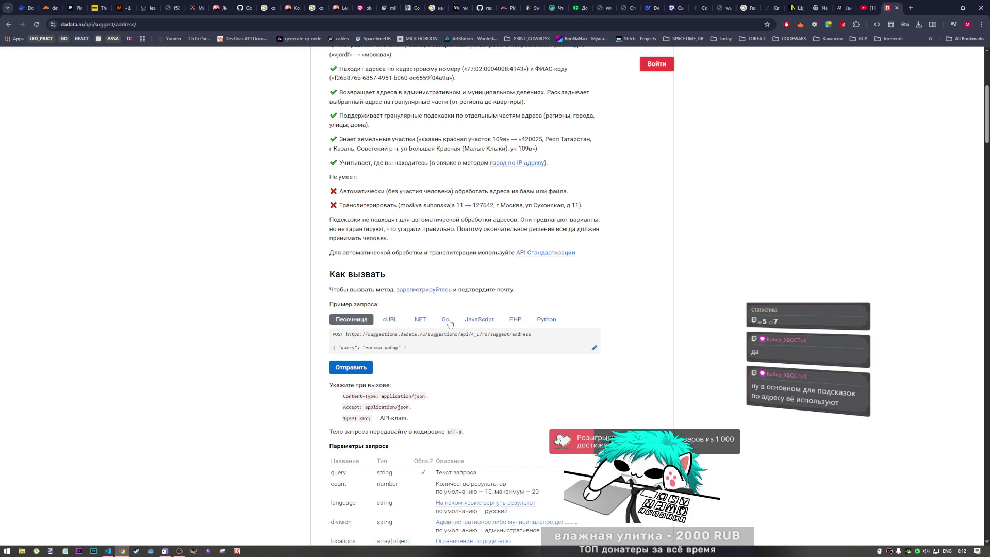
click(482, 319)
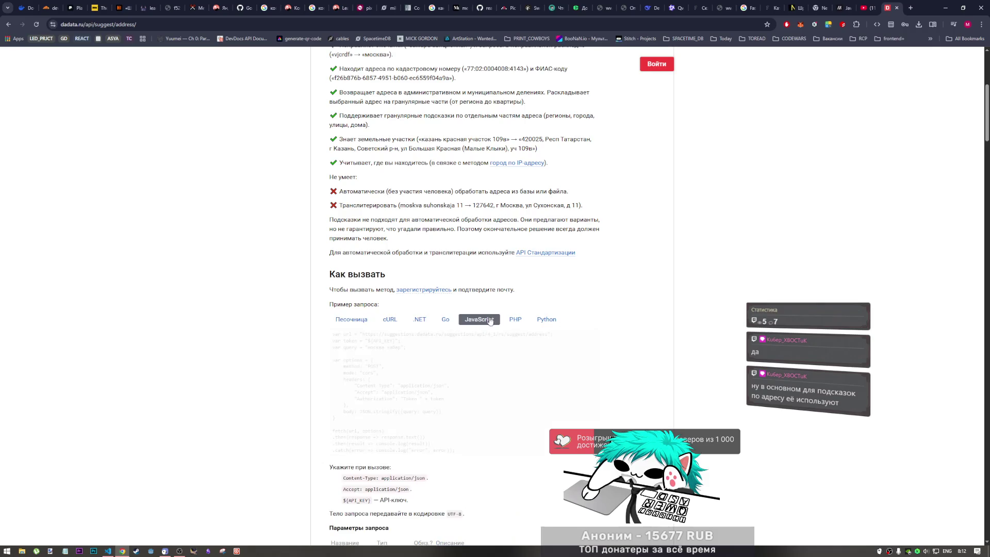
Step: Read through the JavaScript sample, highlighting its API key placeholder, and the parameters table
scroll(402, 392, down, 1)
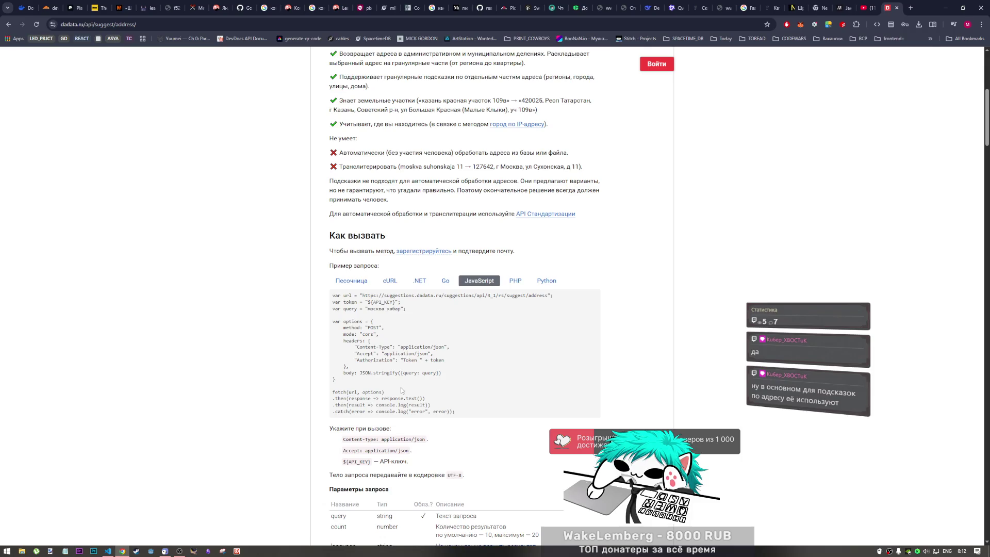
scroll(401, 390, down, 4)
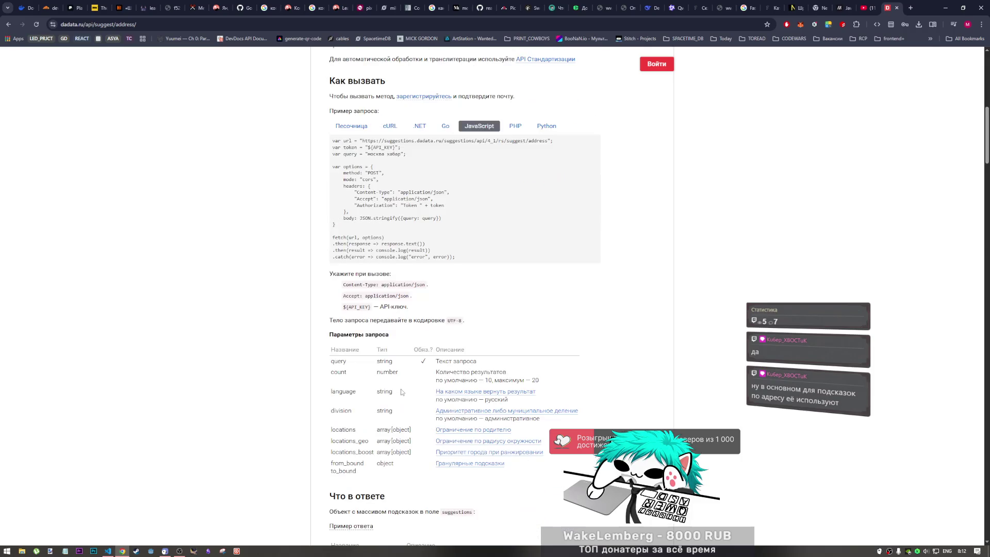
scroll(401, 392, up, 5)
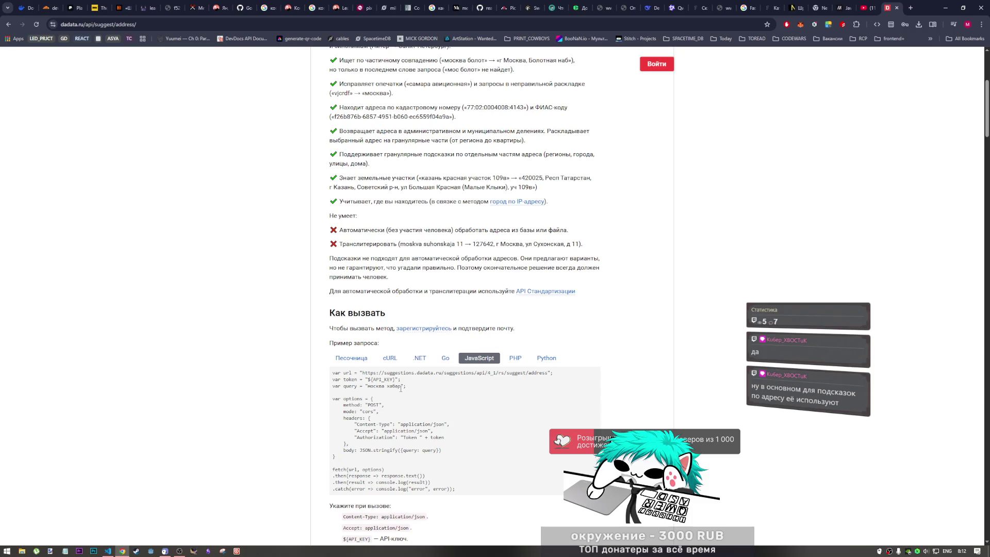
scroll(400, 390, down, 2)
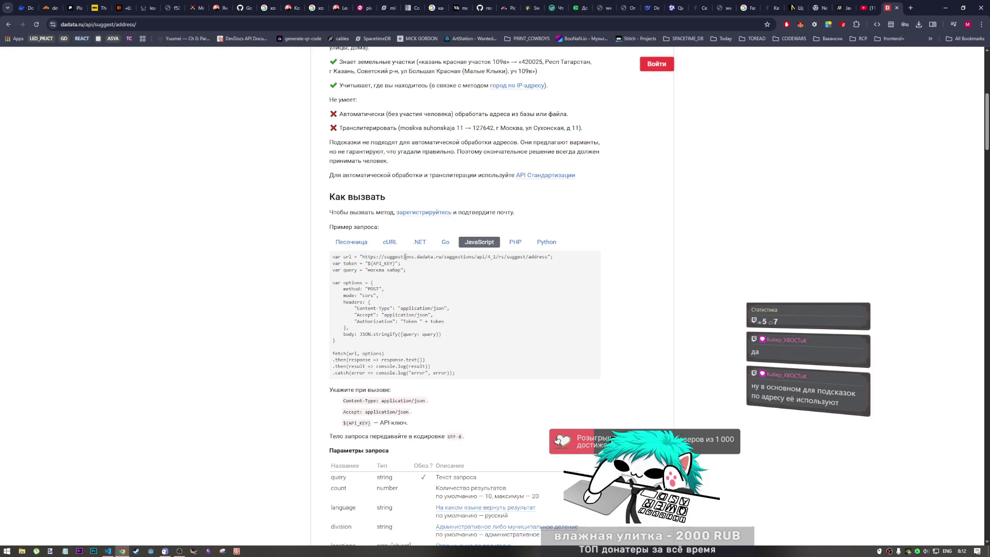
drag(394, 263, 373, 263)
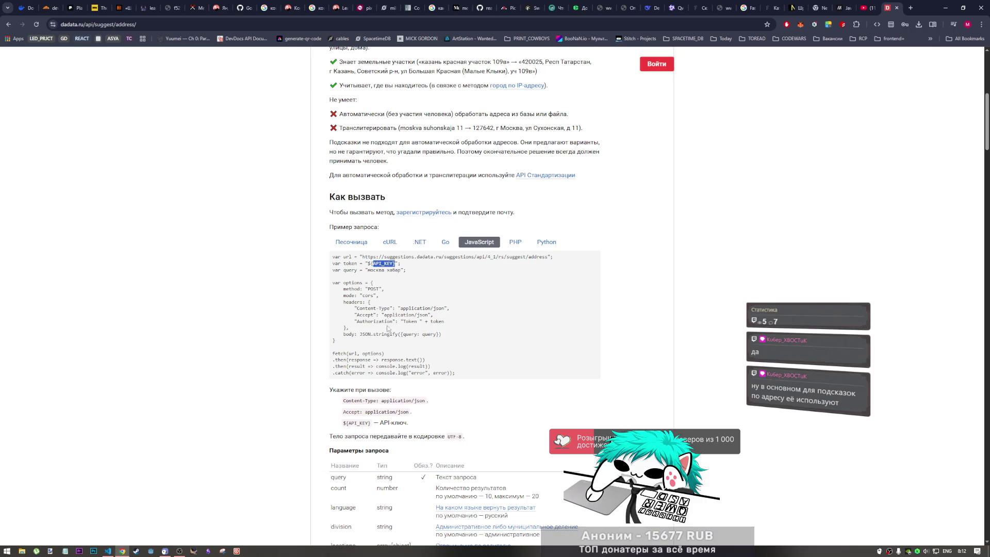
scroll(382, 286, down, 4)
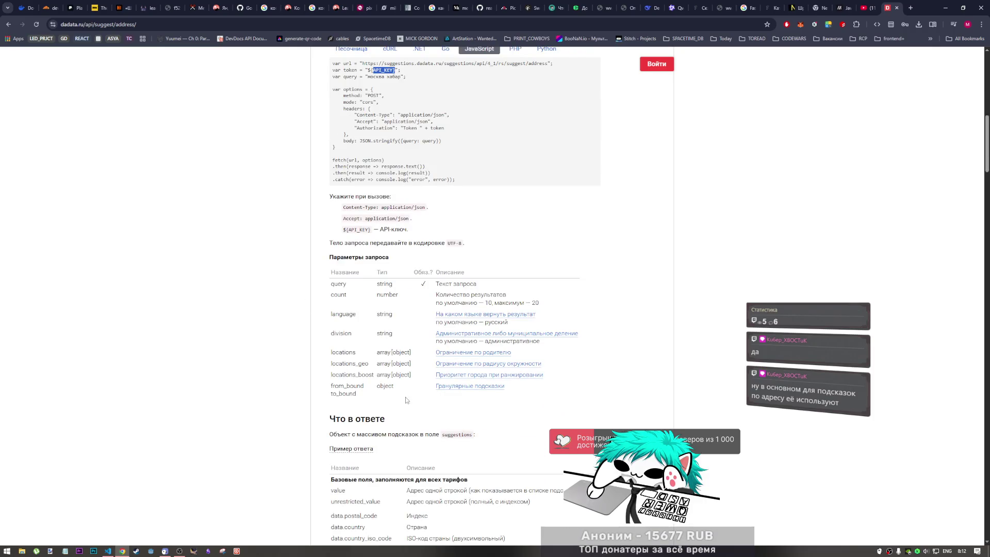
scroll(415, 403, down, 2)
scroll(416, 404, up, 15)
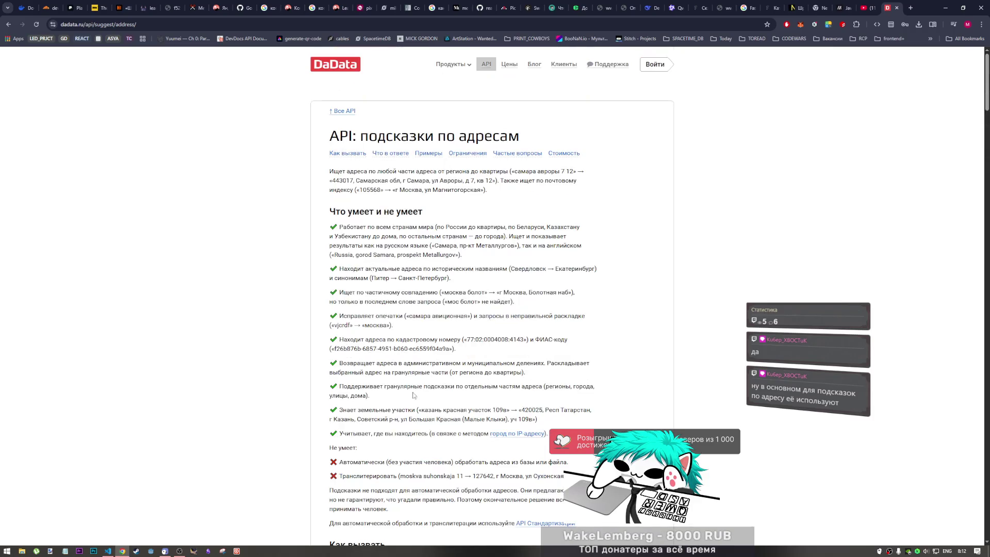
click(157, 24)
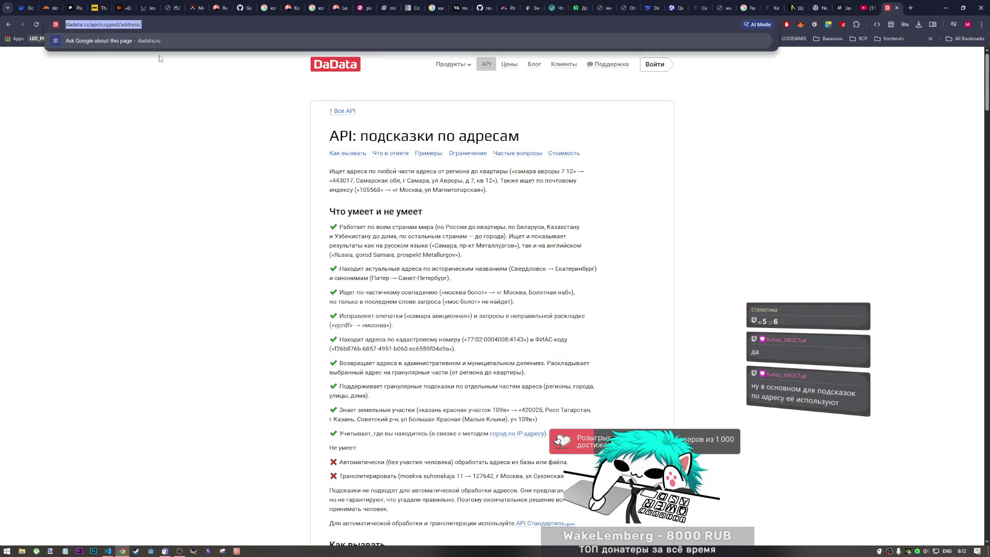
click(109, 550)
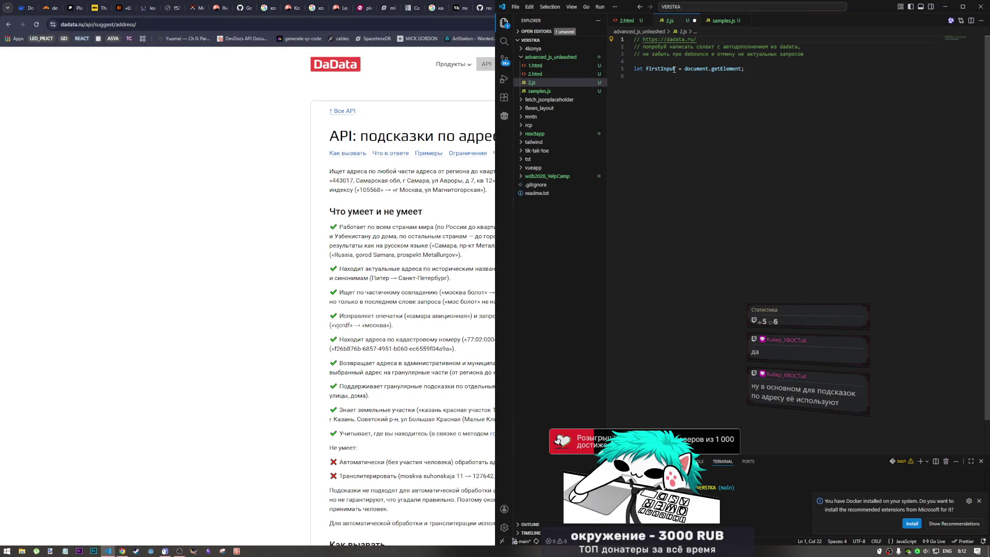
key(Return)
text(//)
text(https://dadata.ru/api/suggest/address/)
key(ctrl+s)
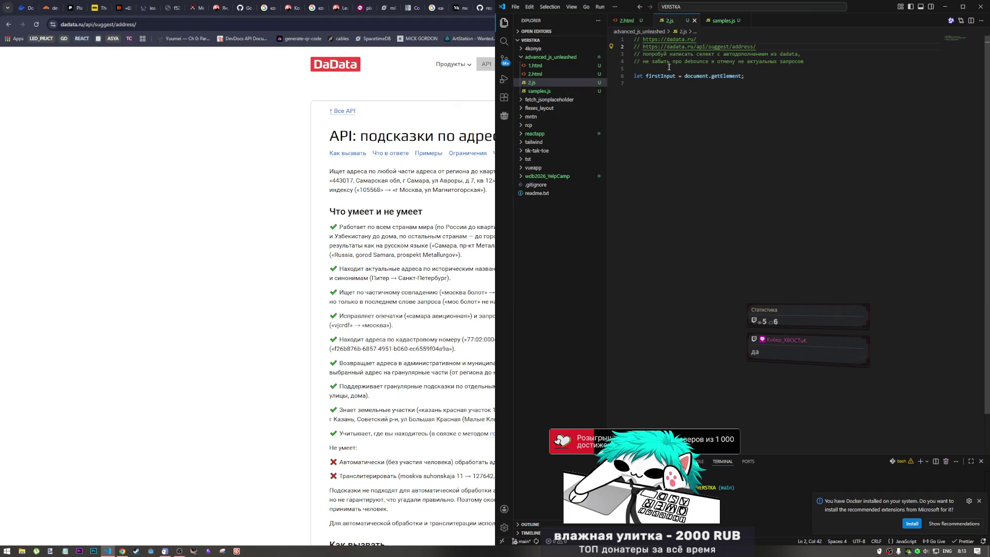
click(199, 468)
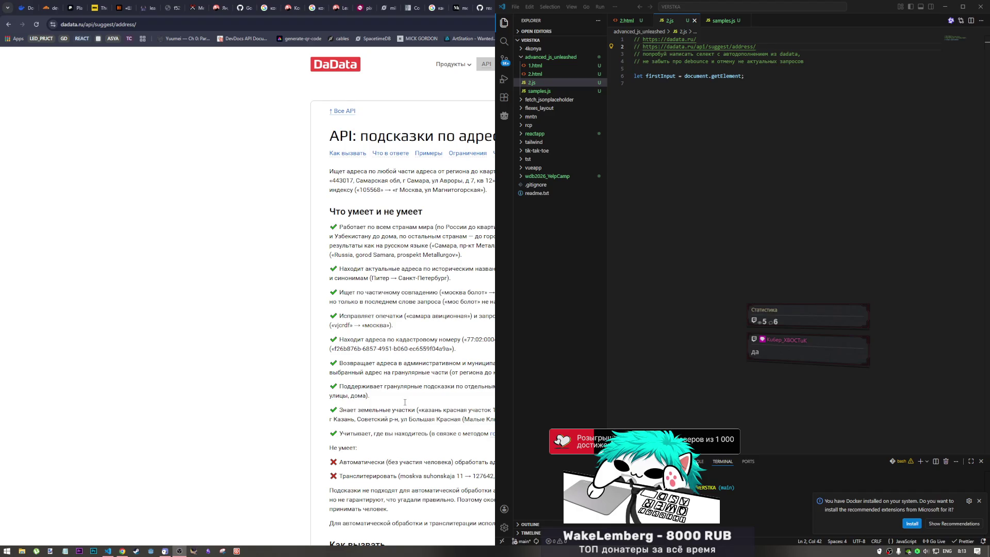
click(122, 551)
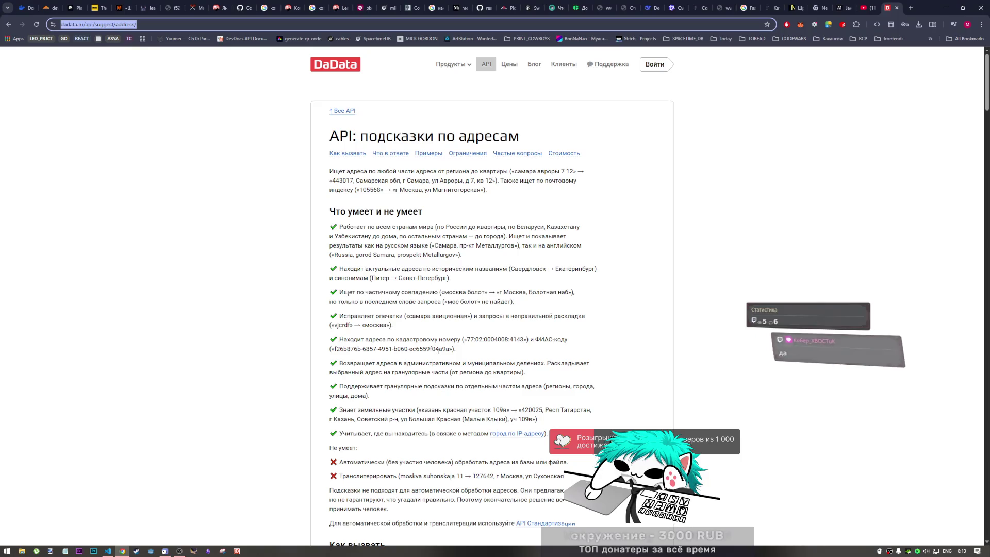
Step: Open the API Стандартизации page in a new tab and switch to it
drag(449, 349, 411, 350)
click(416, 359)
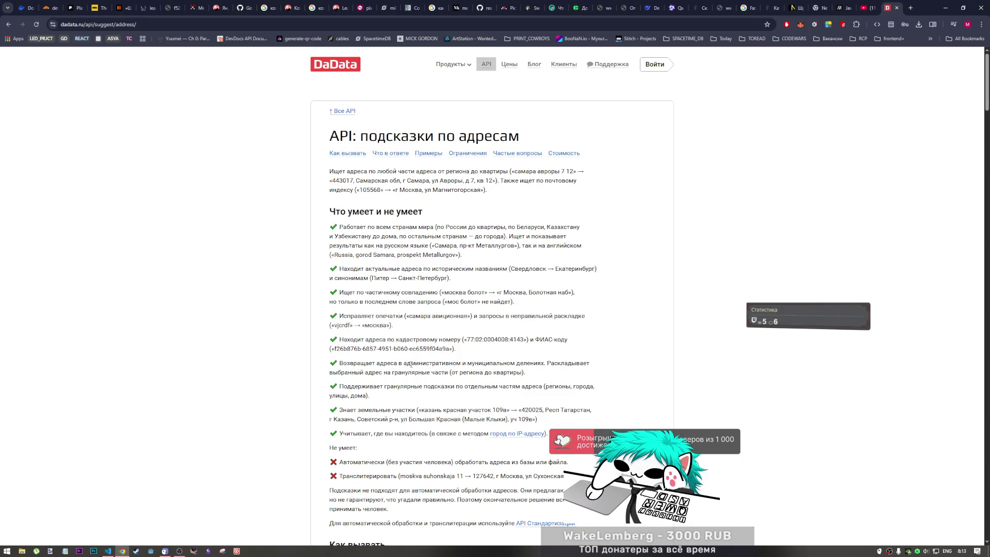
scroll(403, 359, down, 2)
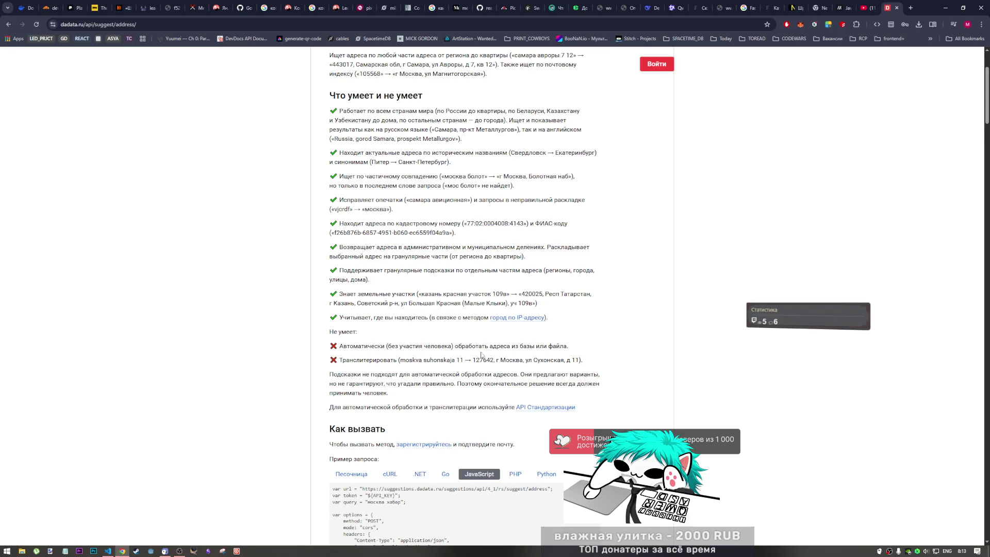
scroll(529, 331, down, 2)
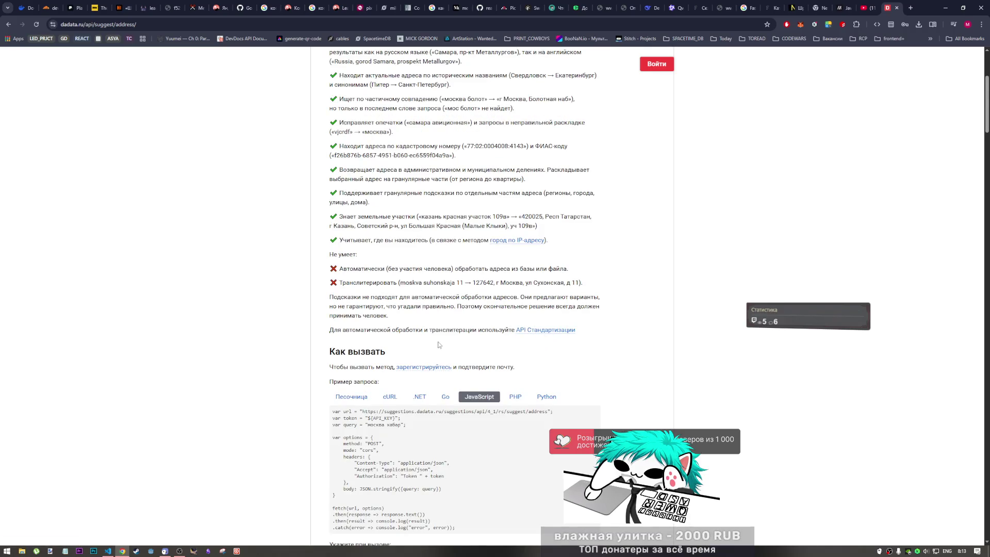
middle_click(544, 331)
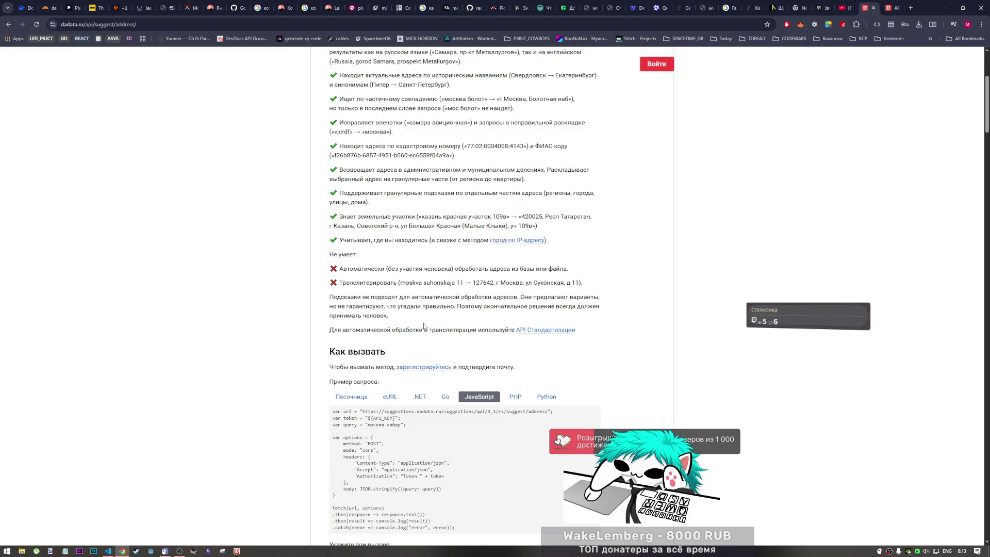
click(894, 6)
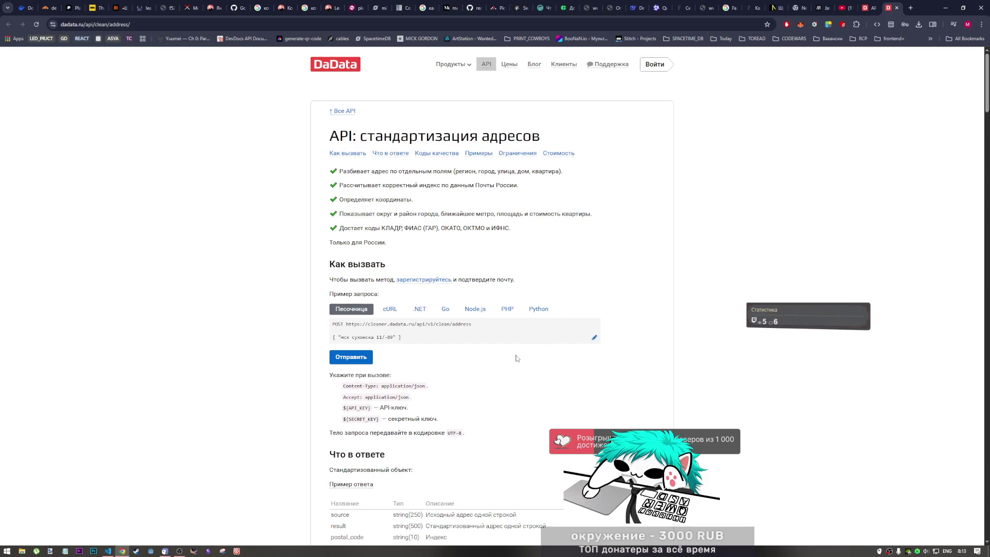
Step: Show the Node.js request example and scroll through the response table
click(482, 312)
scroll(455, 409, down, 1)
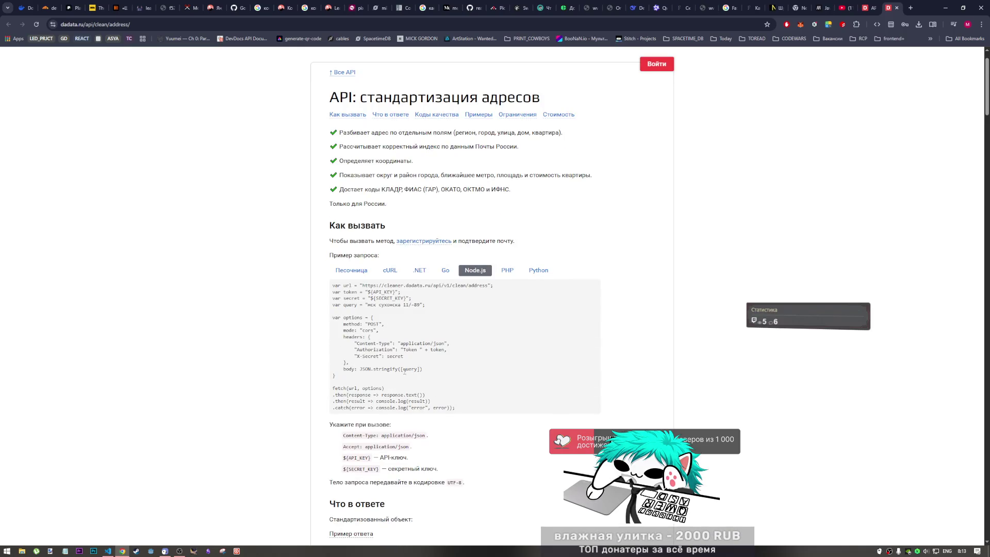
scroll(384, 361, down, 3)
scroll(391, 441, down, 2)
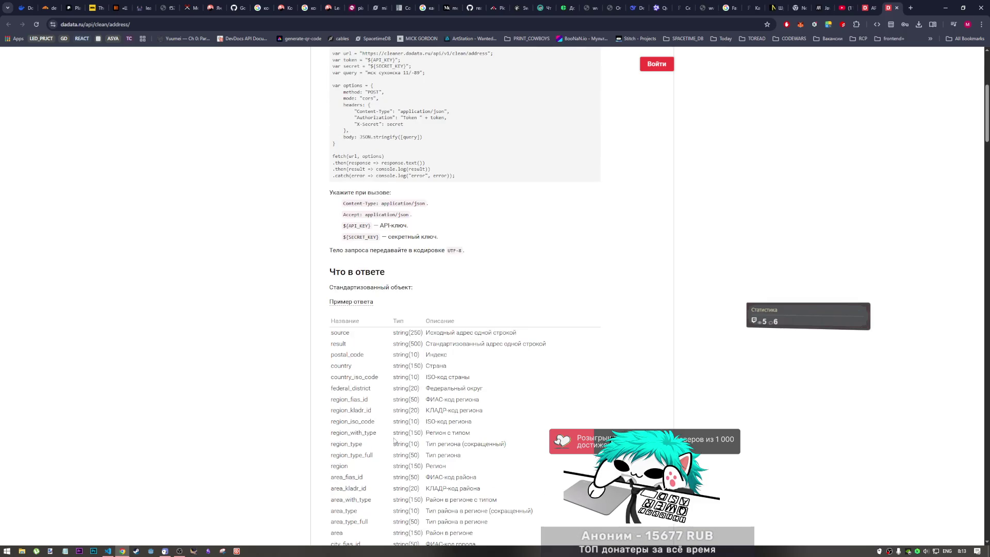
scroll(397, 429, down, 1)
scroll(397, 430, down, 2)
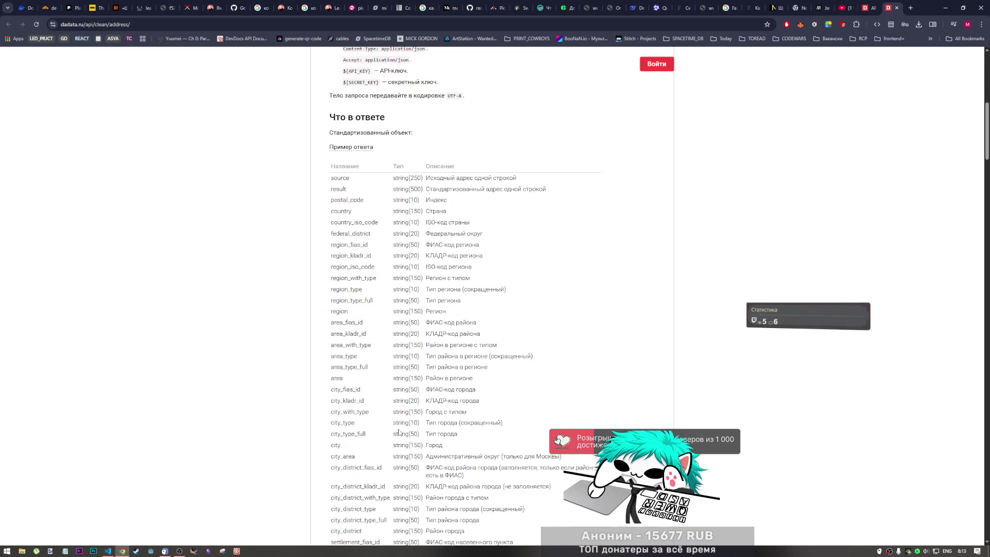
scroll(398, 433, down, 3)
scroll(401, 439, down, 3)
scroll(401, 440, up, 15)
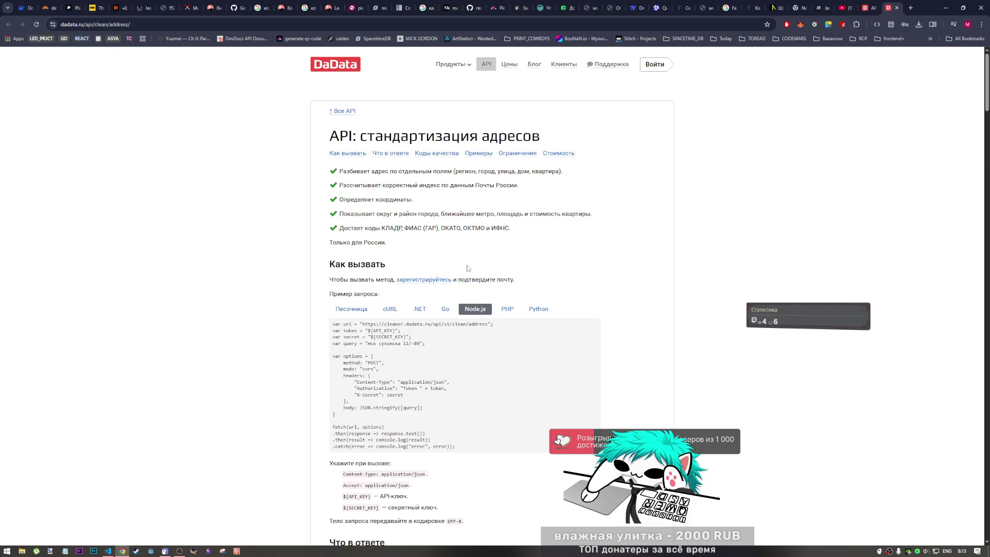
Step: Close the address standardization and address suggestions tabs, leaving YouTube in front
click(898, 8)
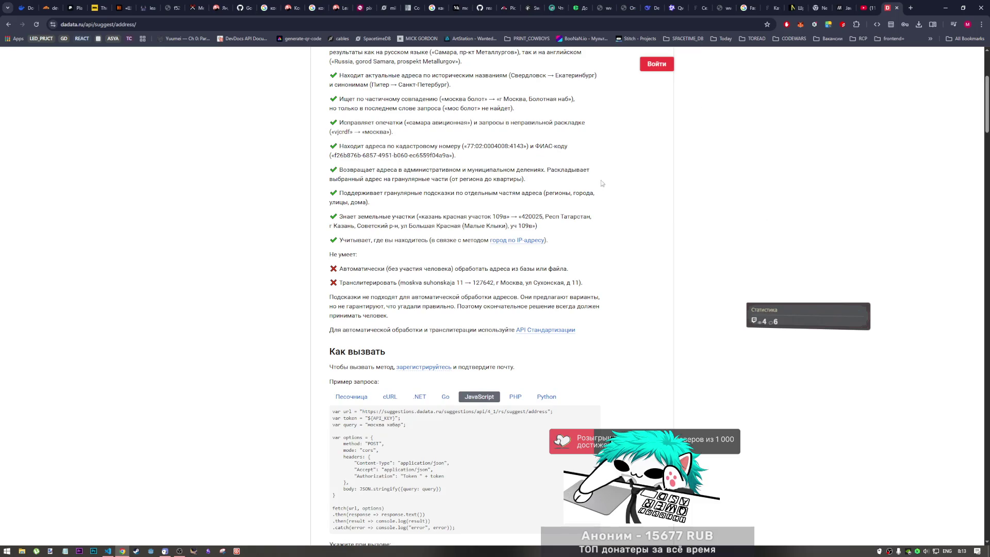
scroll(588, 210, down, 5)
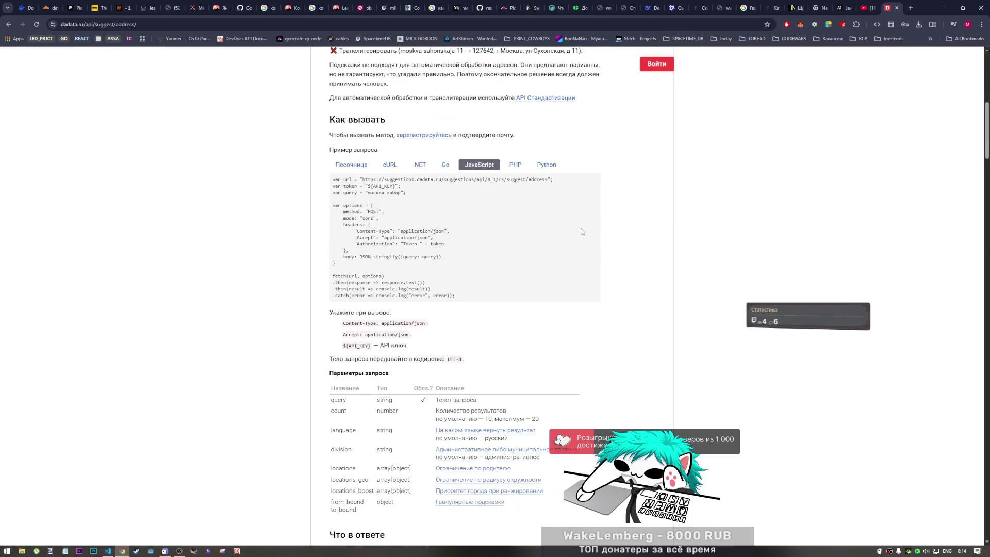
scroll(581, 232, down, 3)
scroll(581, 232, up, 12)
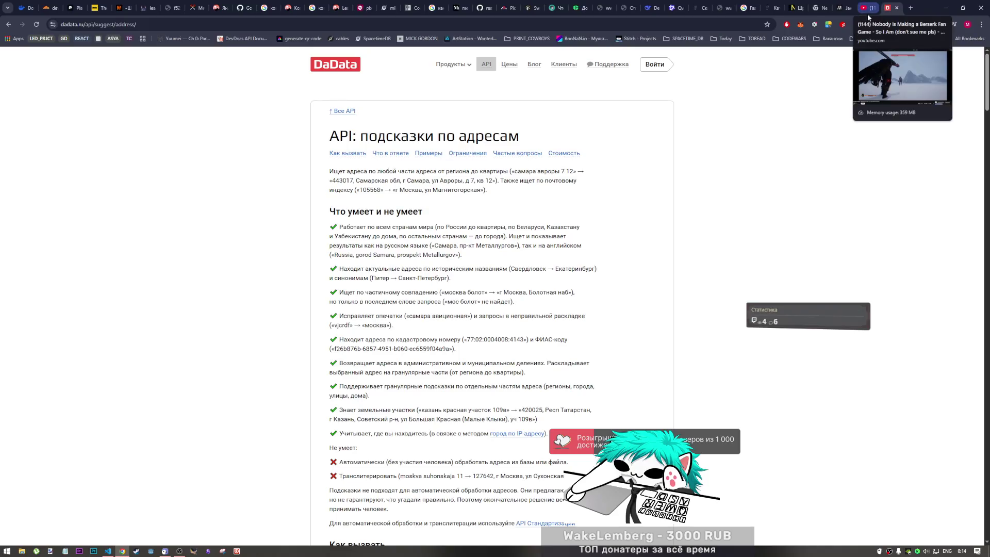
click(898, 8)
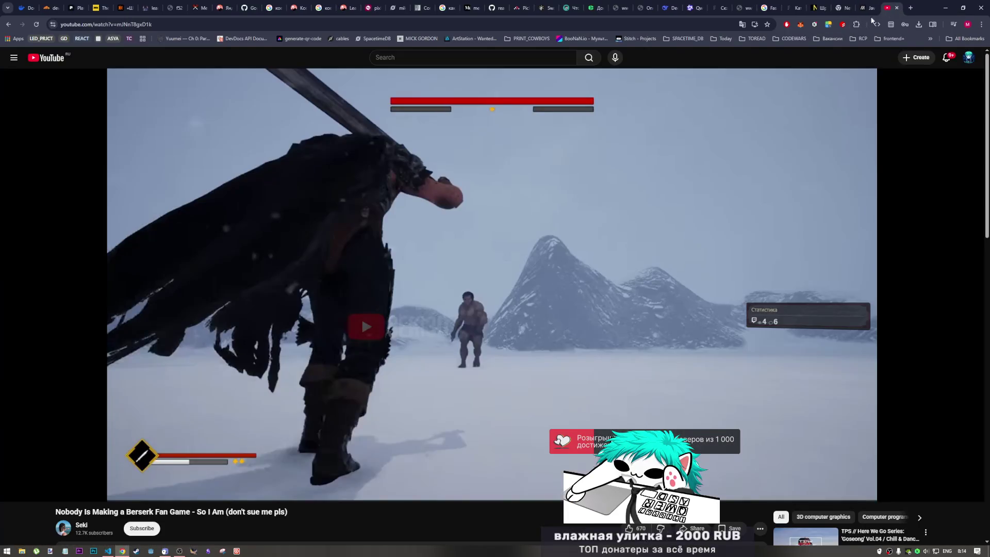
Step: Close 2.js, samples.js and 2.html in VS Code, then close the editor window
click(107, 550)
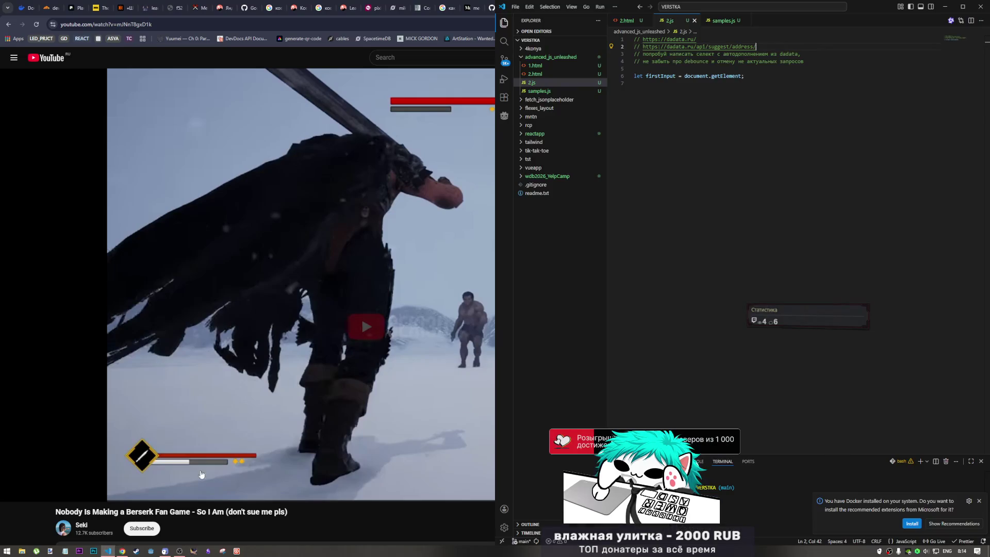
click(639, 185)
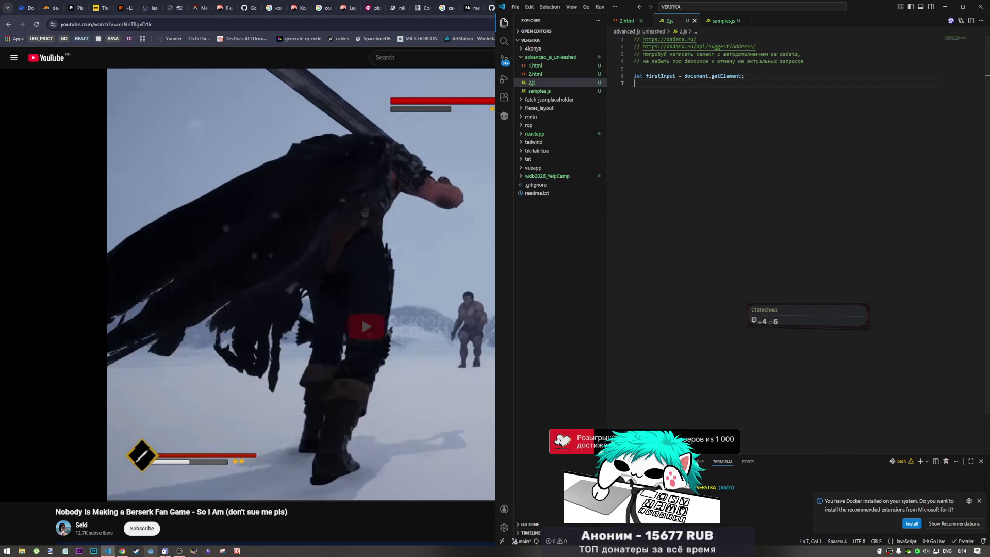
click(179, 550)
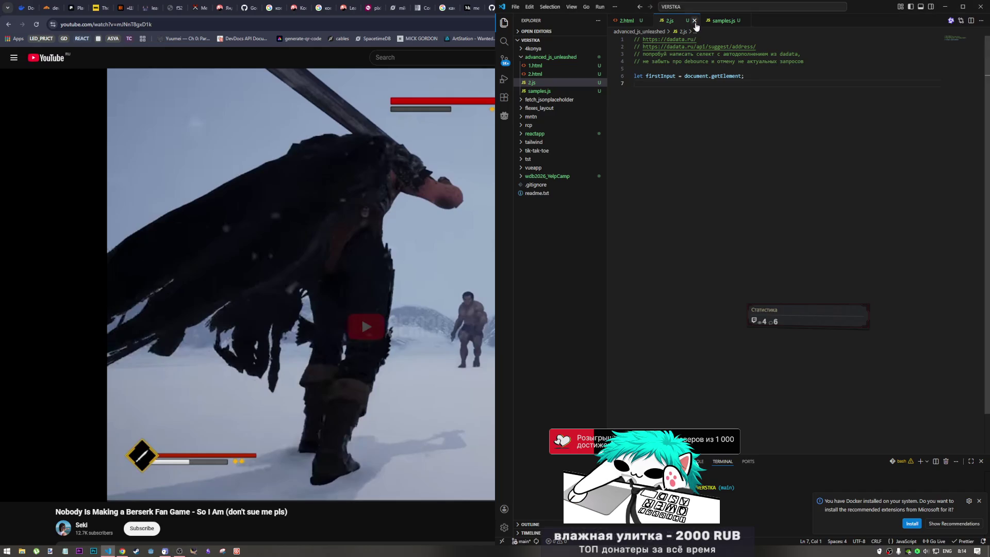
key(ctrl+w)
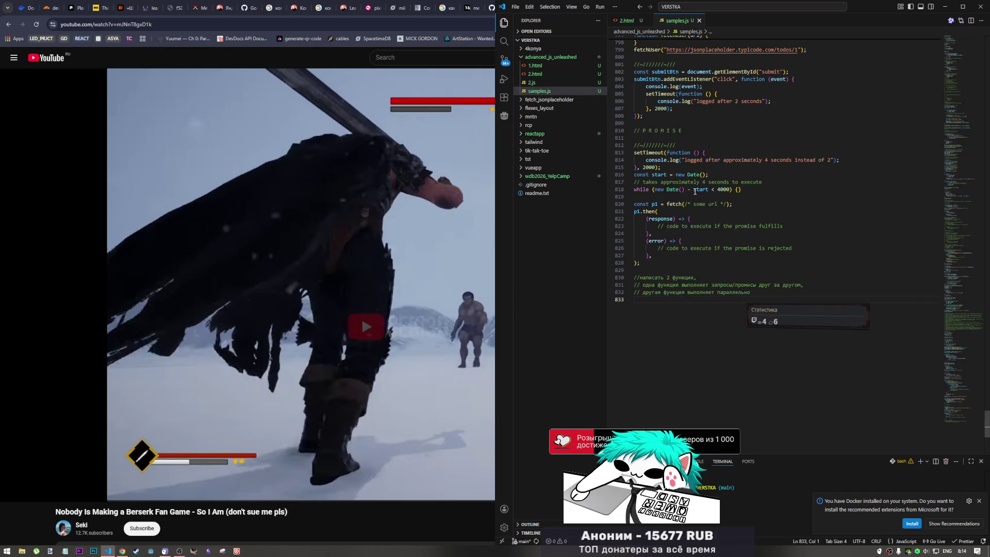
click(699, 20)
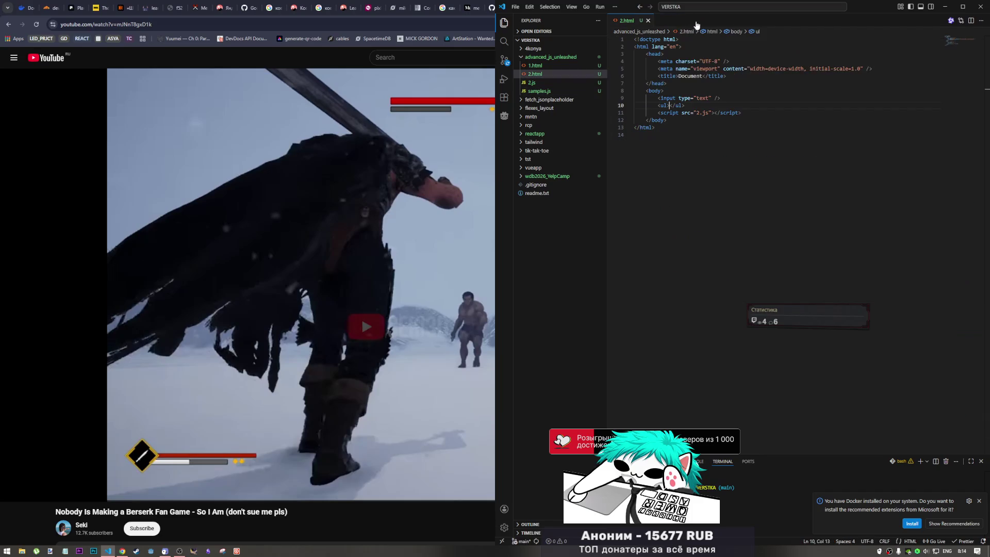
click(649, 20)
click(980, 7)
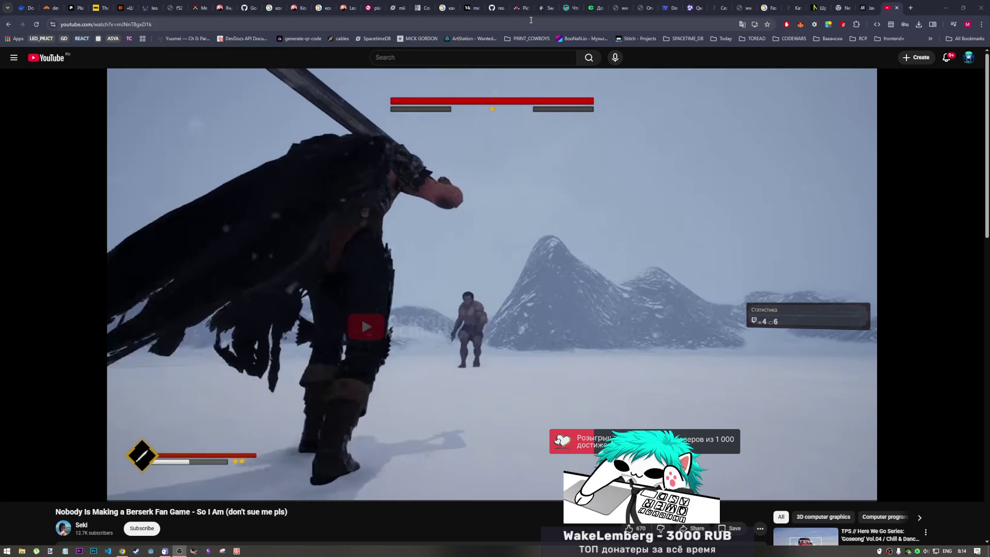
click(330, 61)
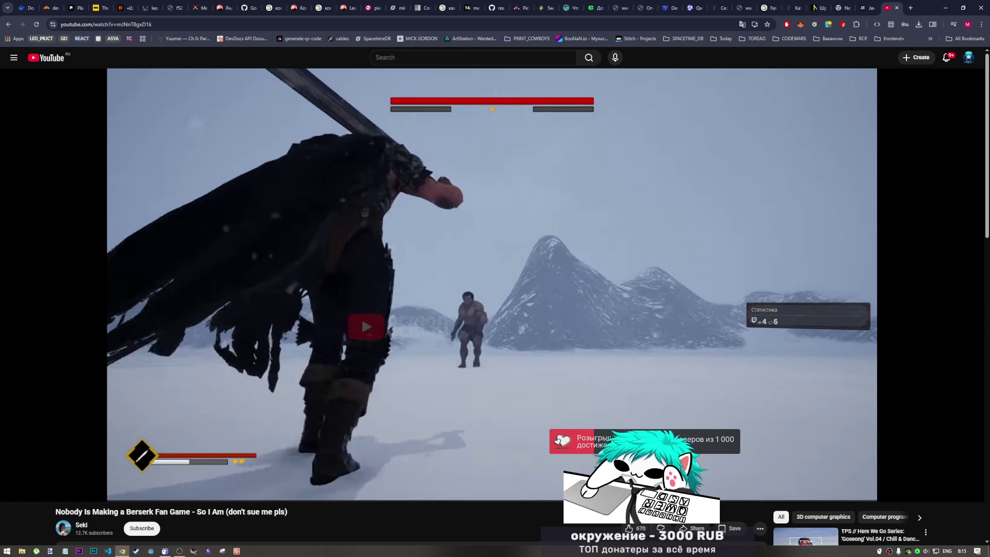
click(180, 551)
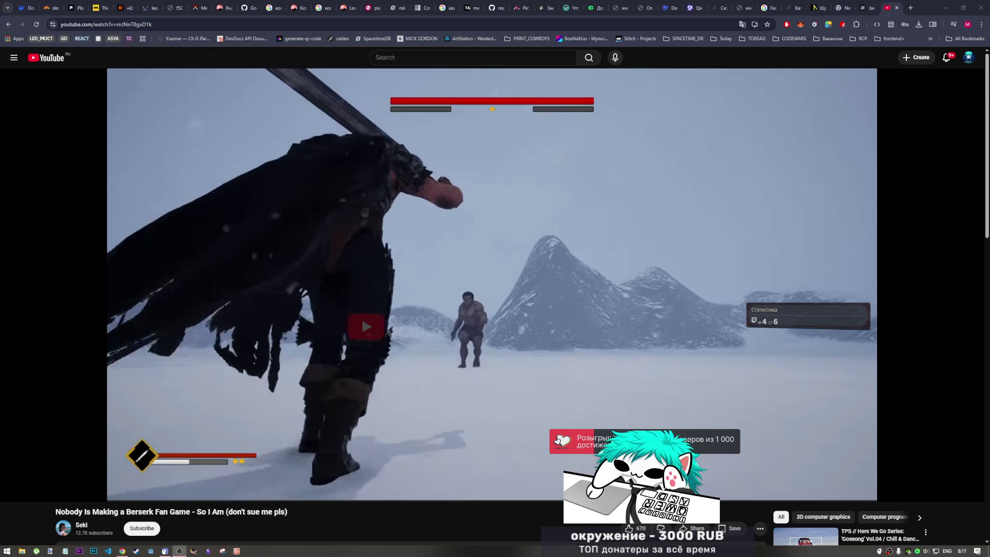
Step: Reopen the VERSTKA folder from Recent Folders and start Live Server with Go Live
right_click(107, 551)
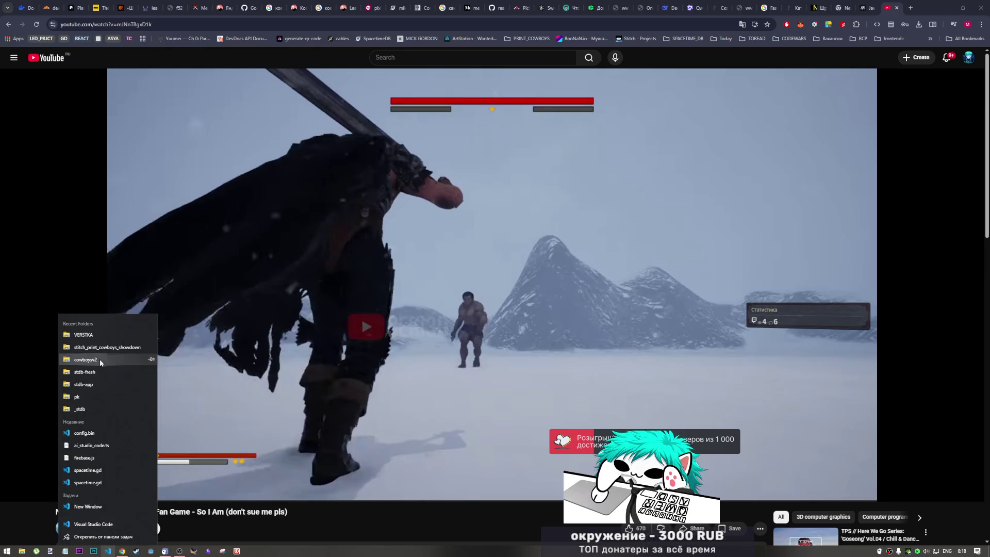
click(99, 335)
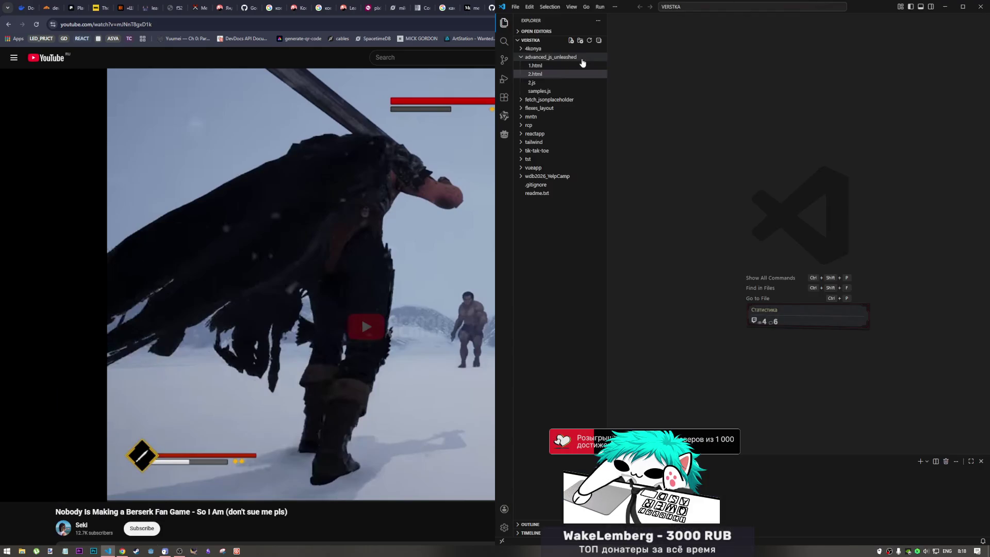
click(532, 57)
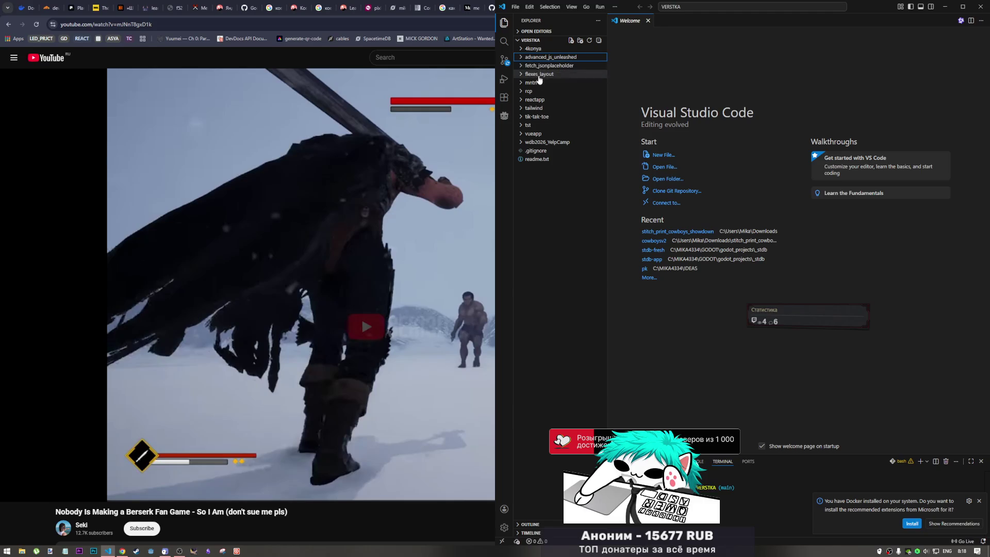
click(959, 542)
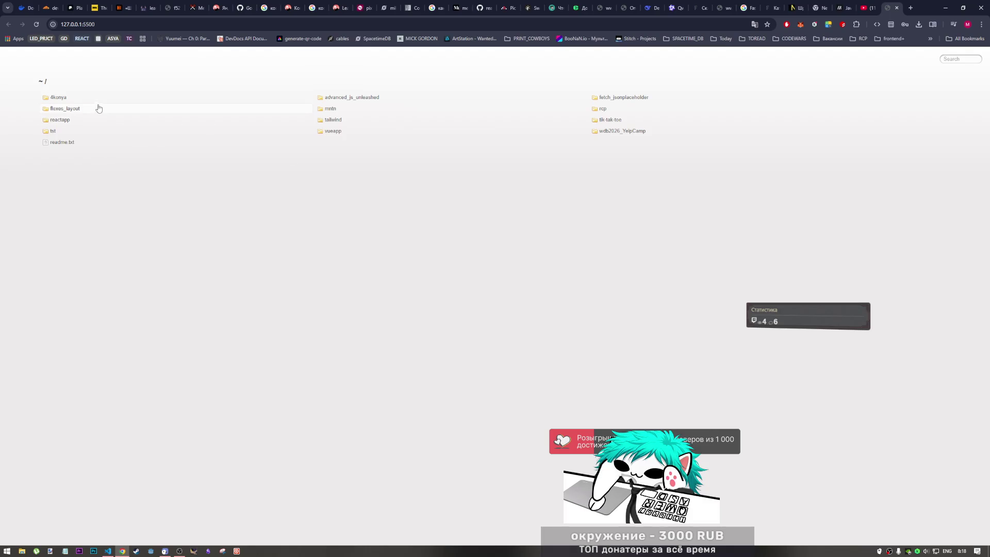
Step: Preview 4konya and advanced_js_unleashed from the Live Server listing, then open mntn
click(59, 98)
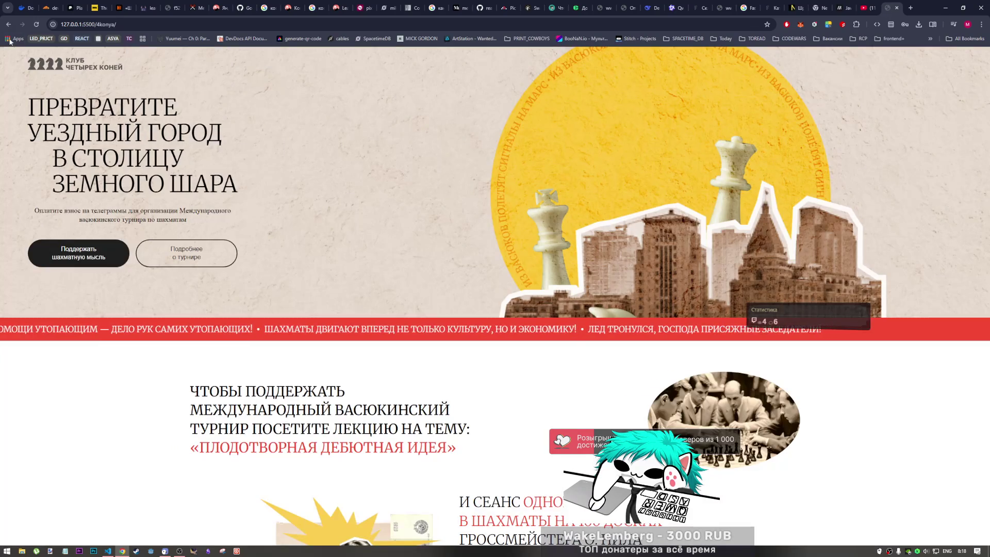
scroll(262, 334, down, 20)
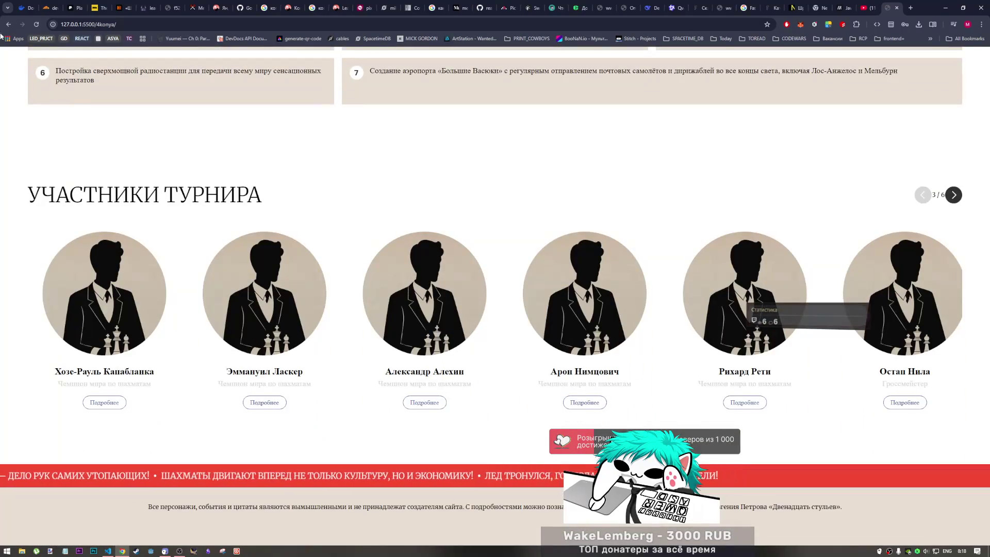
click(7, 26)
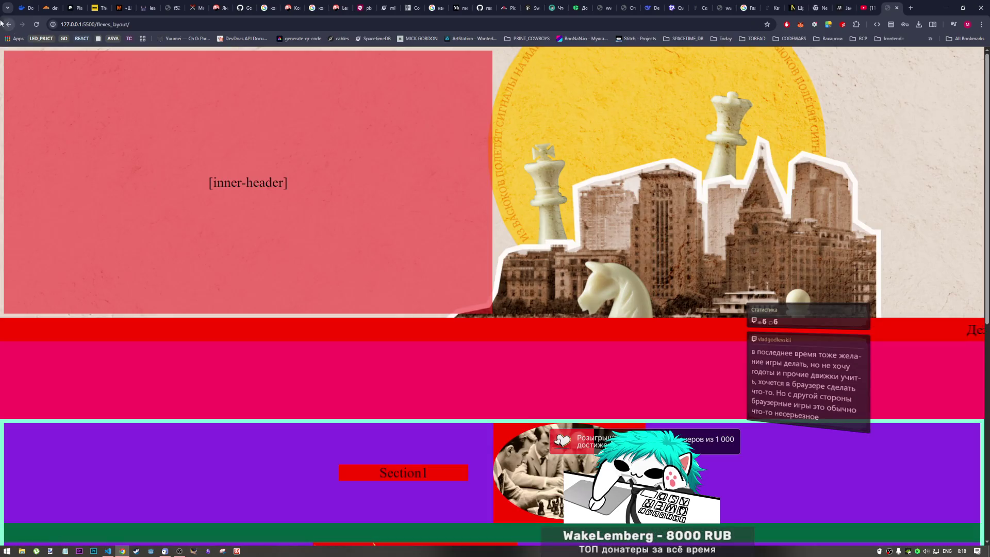
click(8, 24)
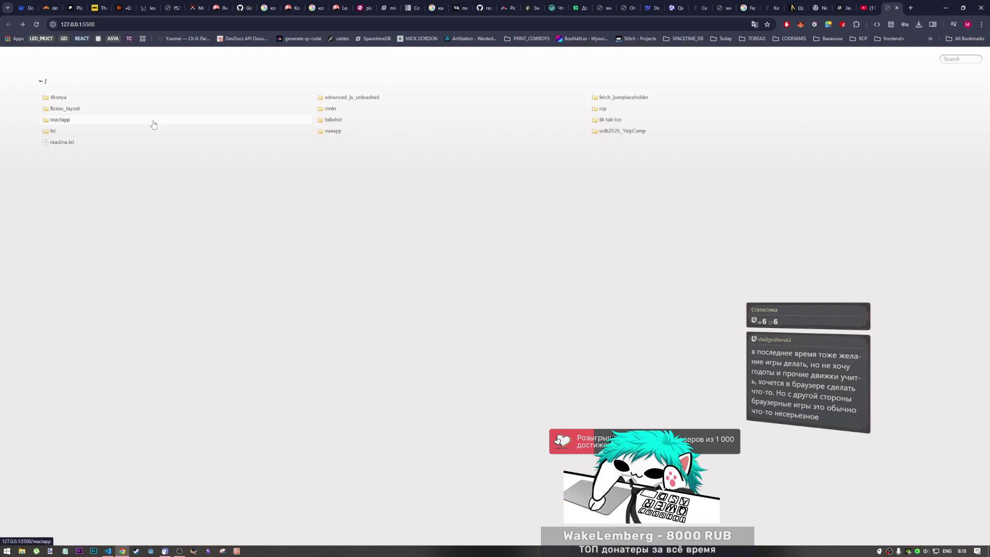
click(328, 97)
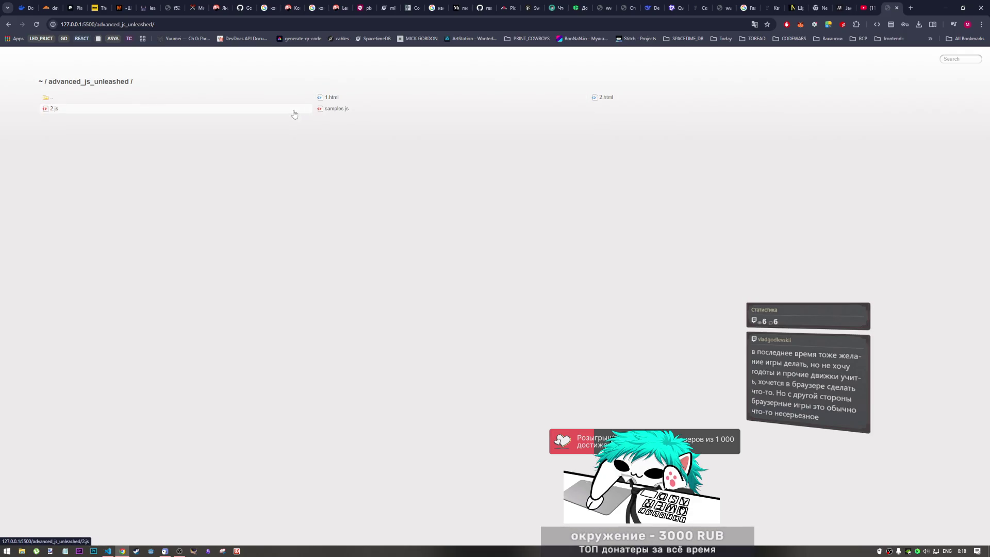
key(alt+Left)
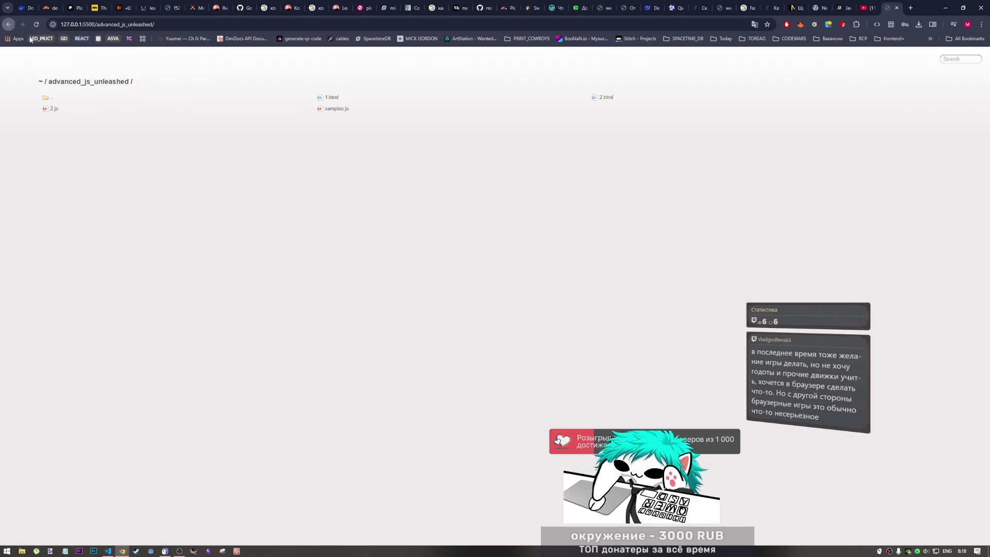
click(326, 110)
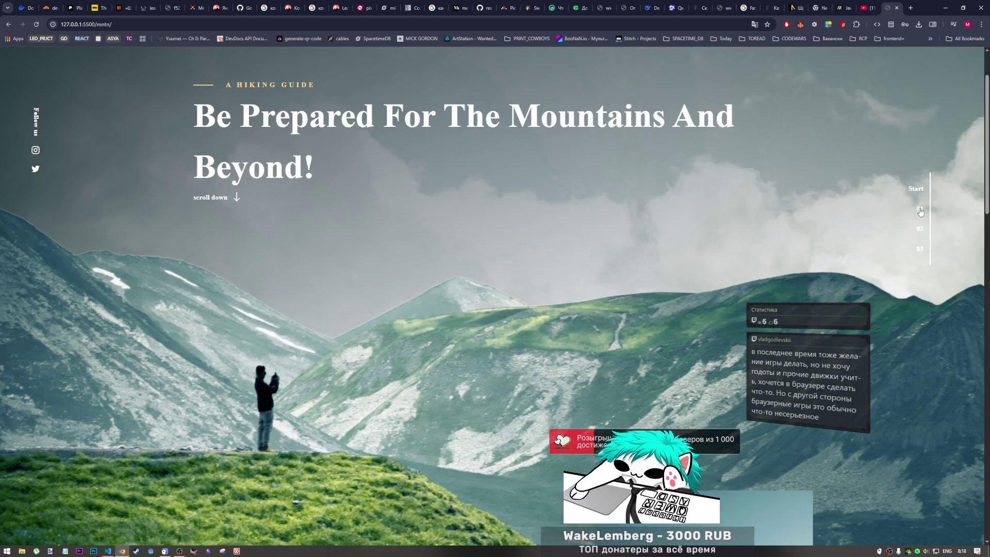
Step: Try the MNTN page's 01, 02 and 03 side links and scroll the landing page
click(920, 249)
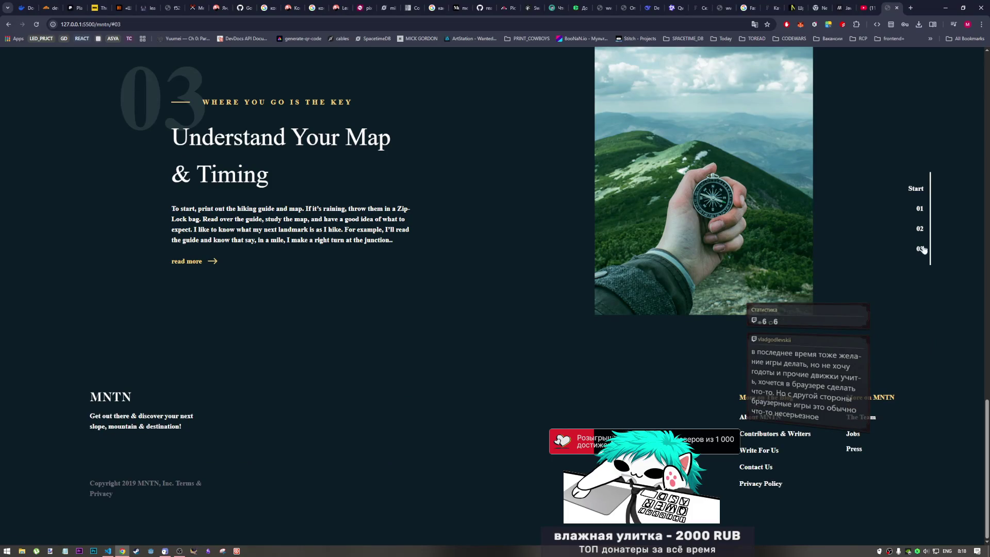
click(919, 210)
click(916, 188)
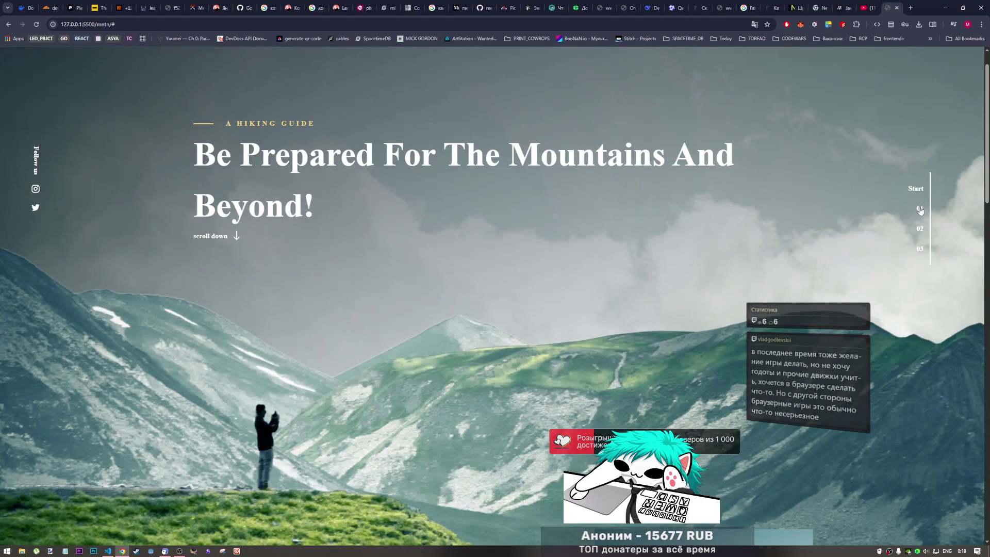
click(920, 210)
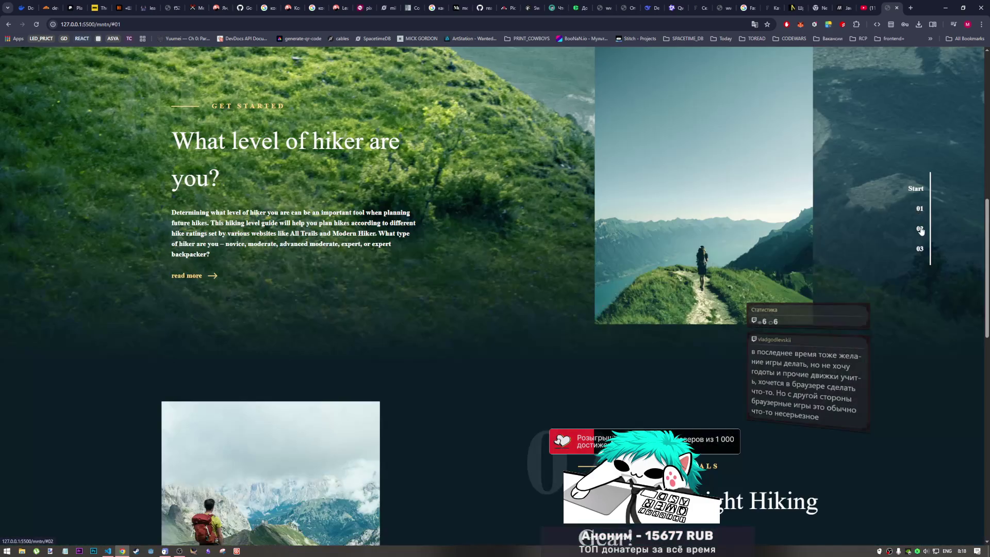
click(920, 232)
click(919, 250)
click(916, 189)
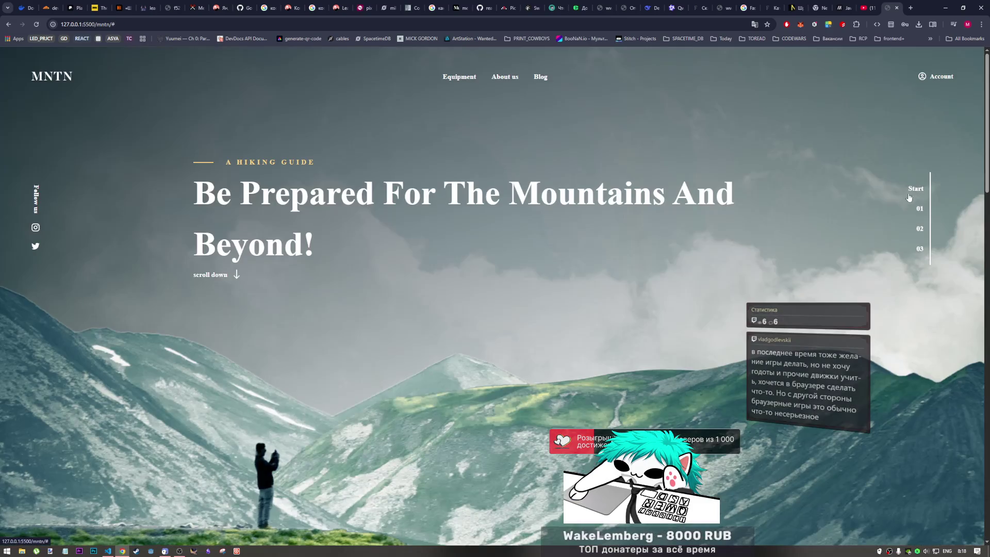
scroll(610, 253, down, 3)
scroll(610, 253, up, 5)
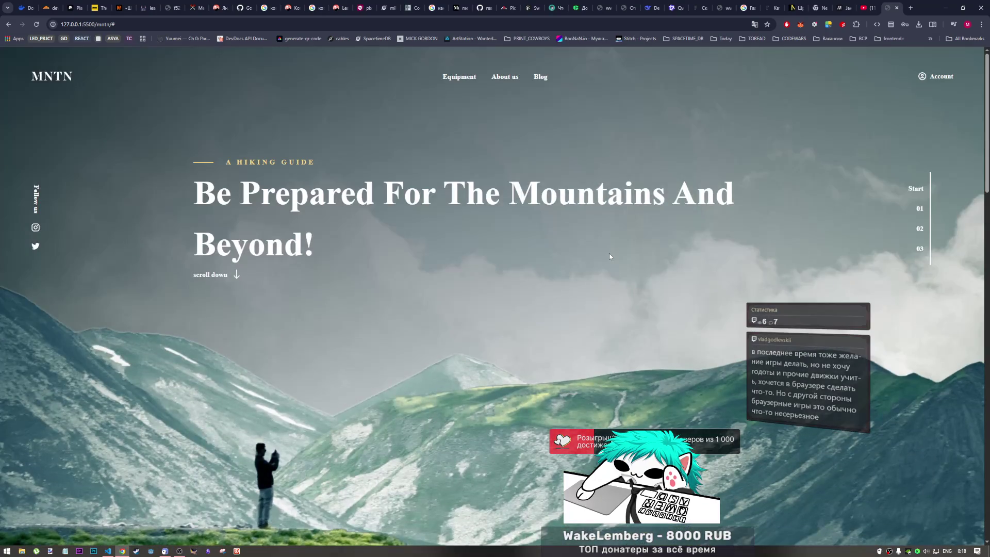
scroll(610, 253, down, 5)
scroll(610, 252, down, 10)
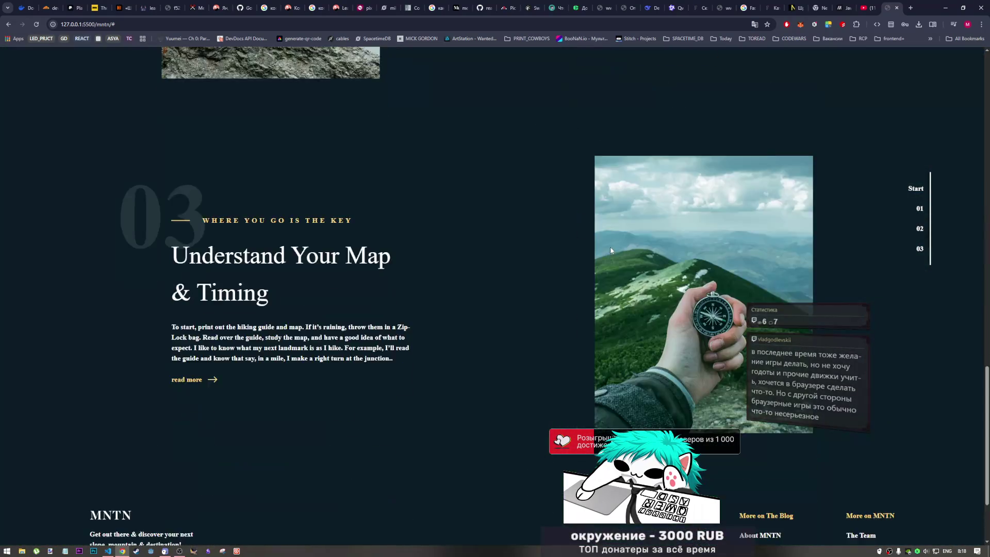
scroll(611, 247, up, 6)
scroll(491, 242, up, 10)
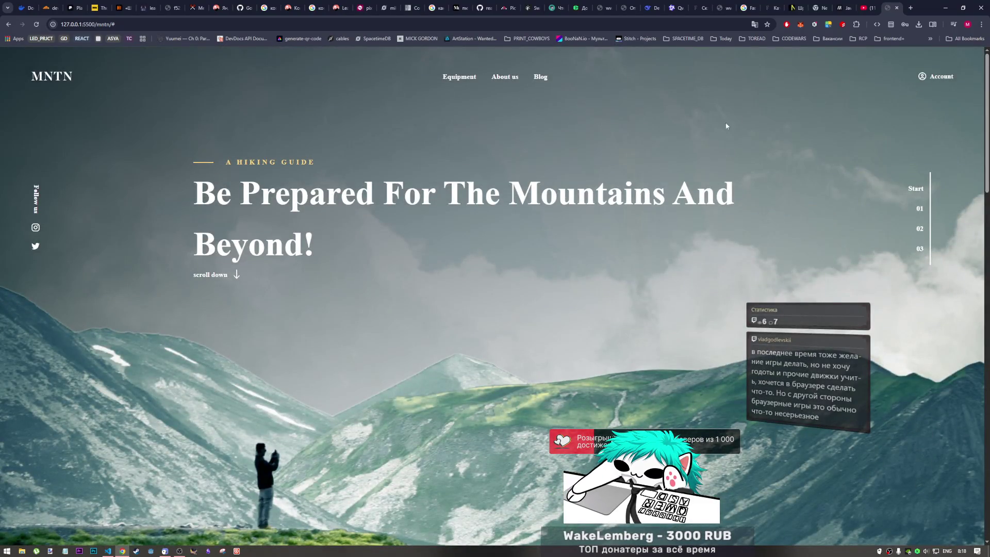
Step: Preview MNTN at 375 px in DevTools device mode, toggling the burger menu, then close DevTools
right_click(688, 134)
click(714, 320)
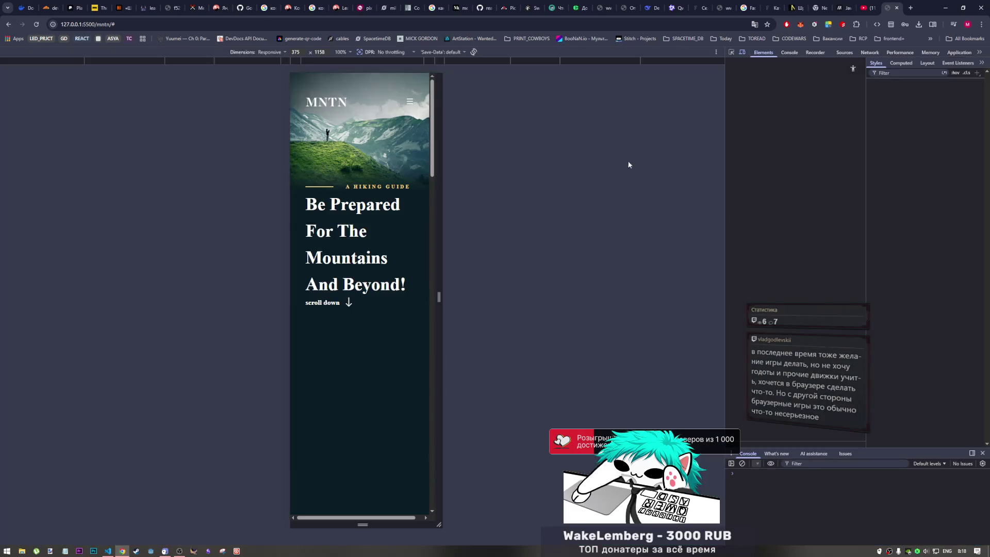
click(414, 101)
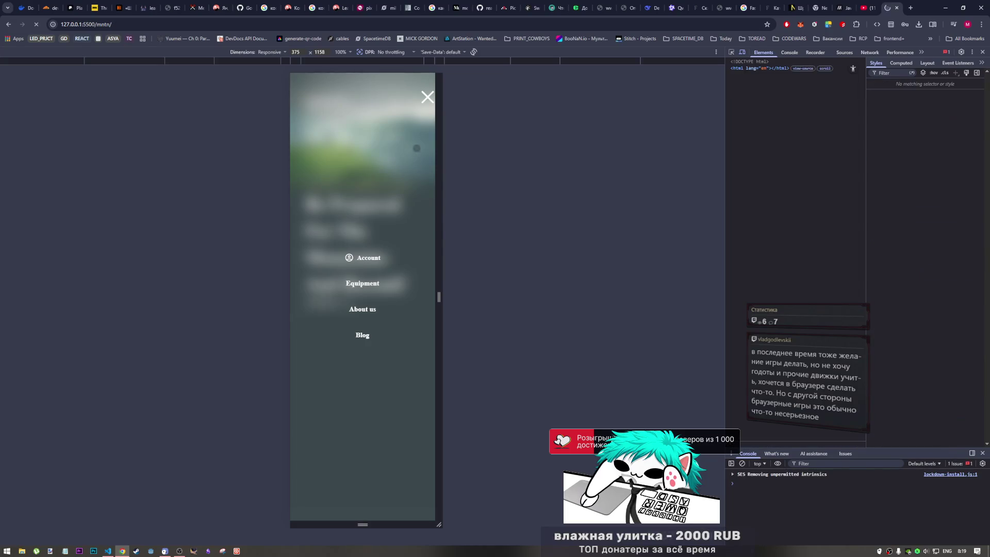
click(427, 96)
click(426, 101)
click(428, 98)
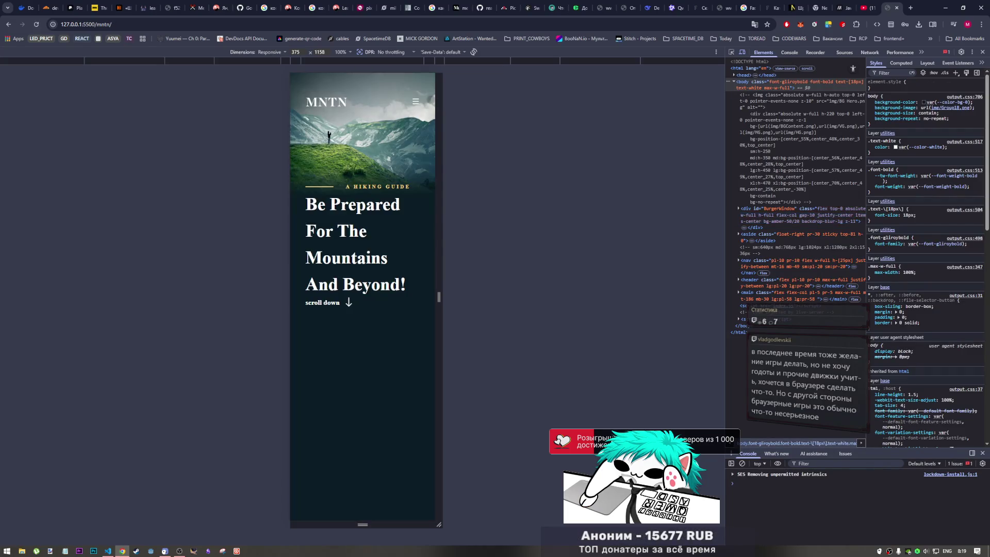
click(982, 52)
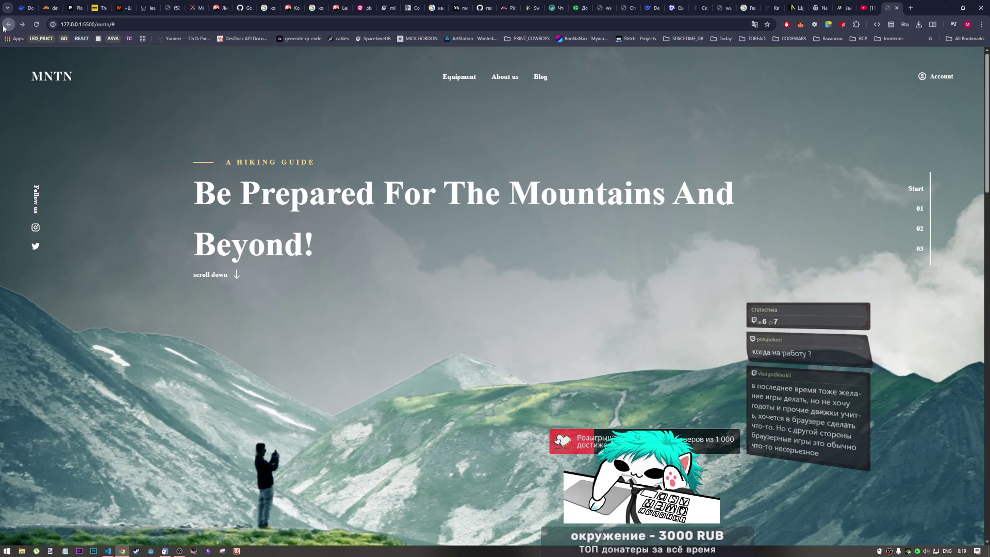
Step: Trim the address back to 127.0.0.1:5500 to load the root project listing
click(9, 25)
drag(97, 25, 317, 41)
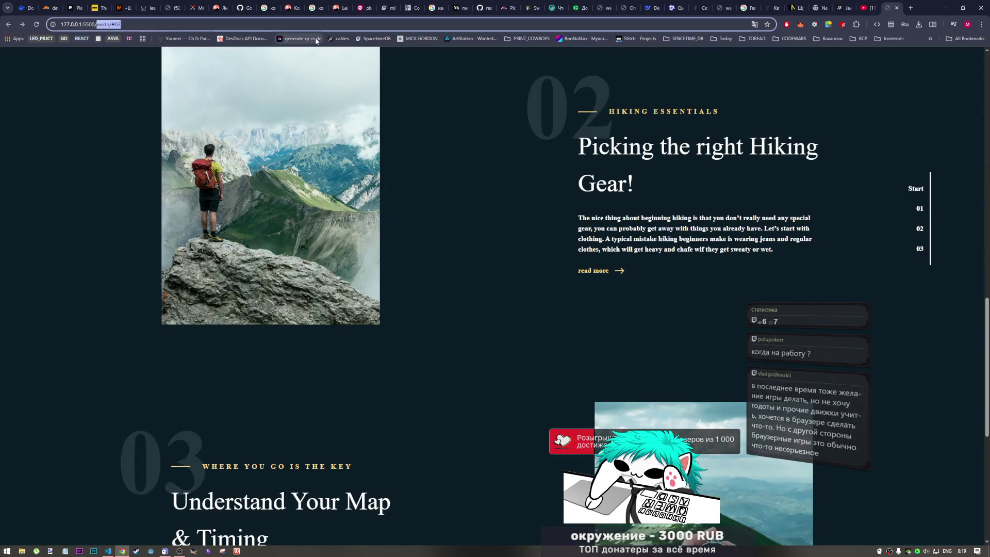
key(BackSpace)
key(Return)
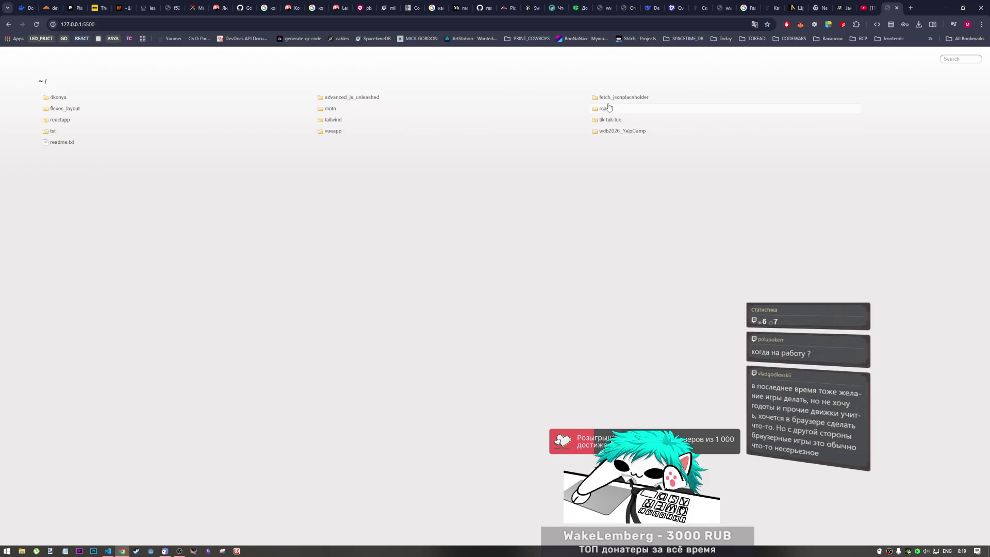
Step: Open the fetch_jsonplaceholder posts app and add a post titled 'dqwdqwd' with body 'wqdqwd'
click(610, 100)
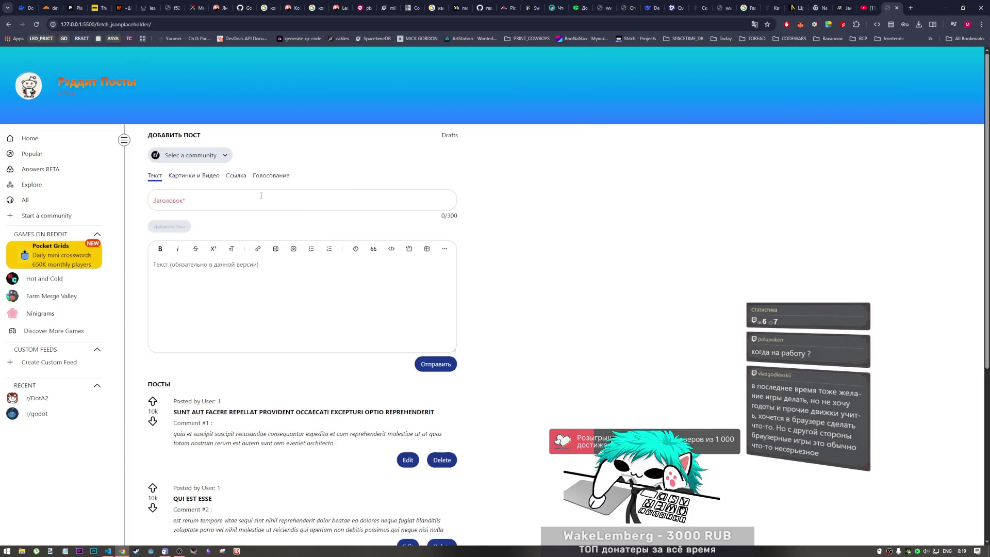
scroll(284, 335, down, 5)
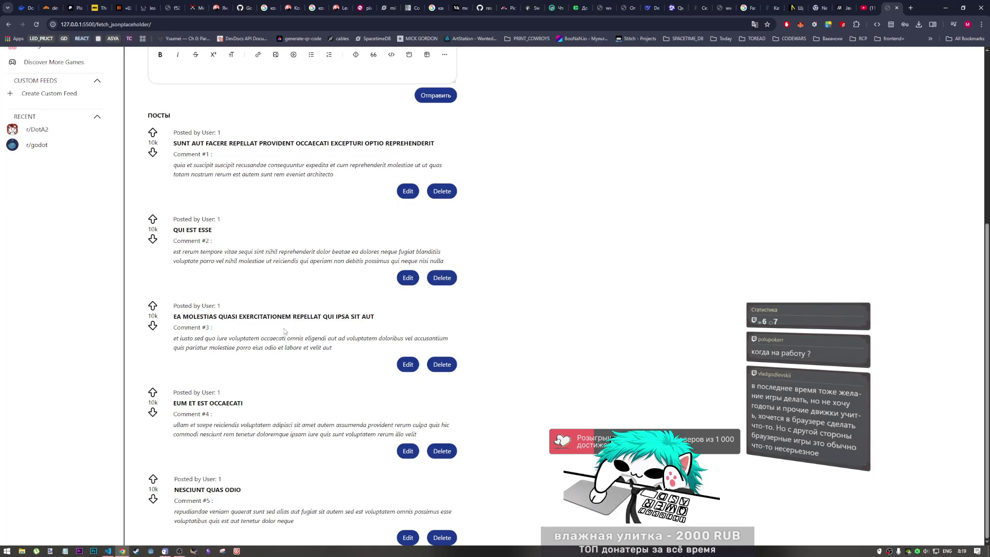
scroll(284, 333, up, 5)
click(190, 206)
key(Tab)
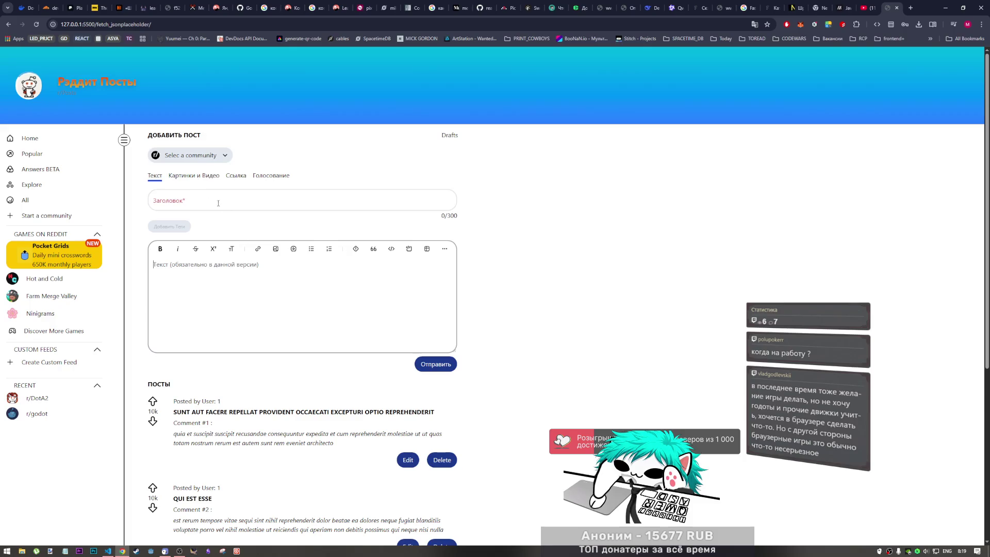
click(284, 200)
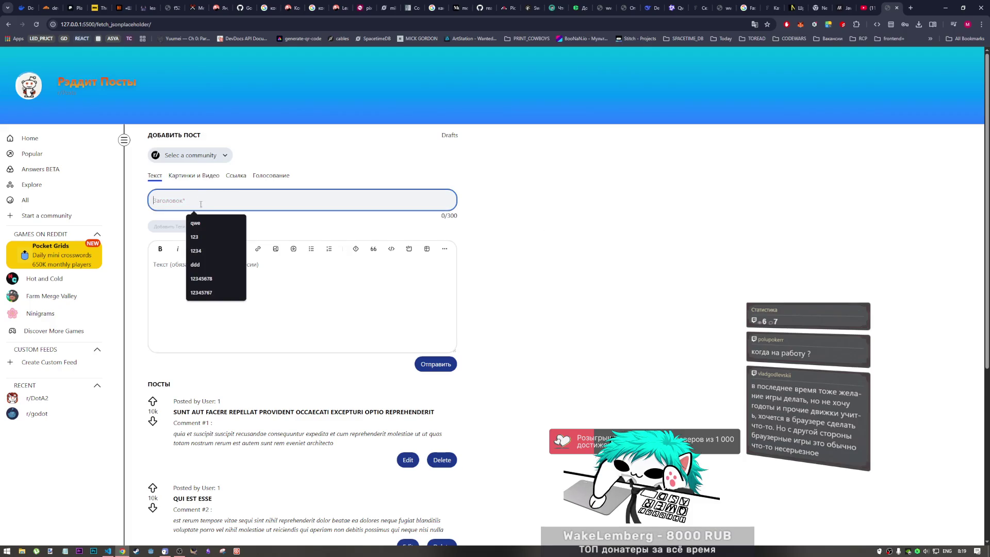
text(dqwdqwd)
click(260, 274)
text(wqdqwd)
click(431, 365)
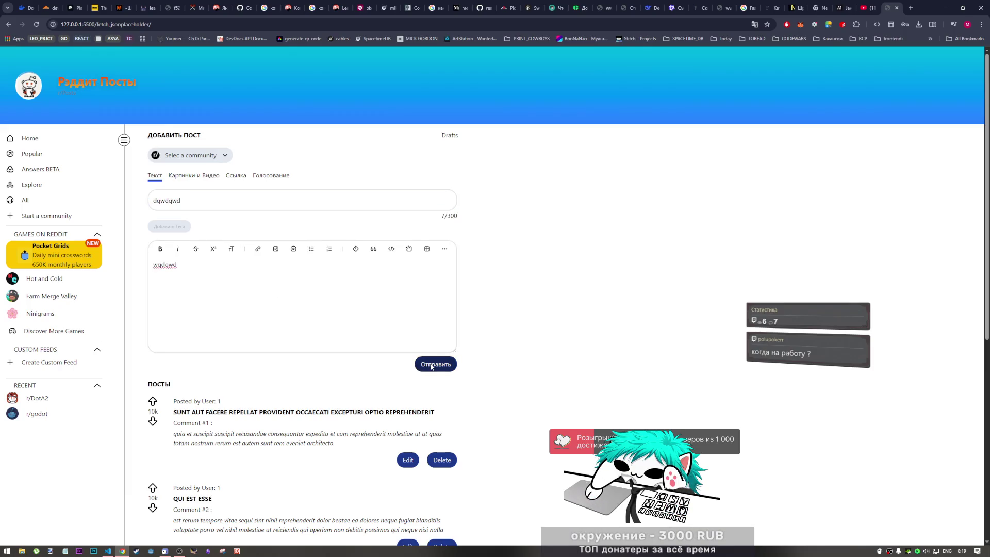
Step: Edit the DQWDQWD post, replacing the comment's last letter with 'qwdqwd', and save it
scroll(356, 358, down, 7)
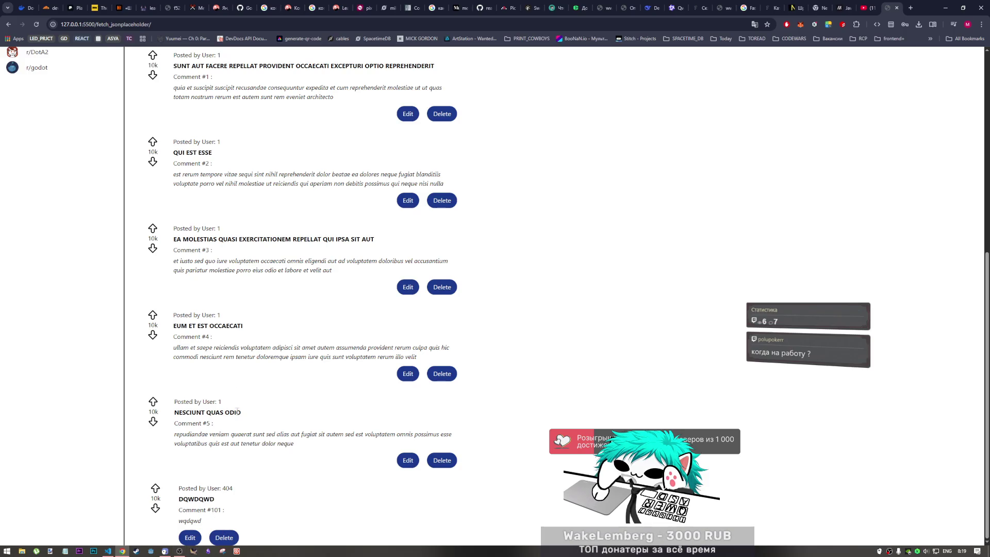
scroll(237, 412, up, 5)
scroll(237, 412, up, 2)
scroll(237, 412, down, 6)
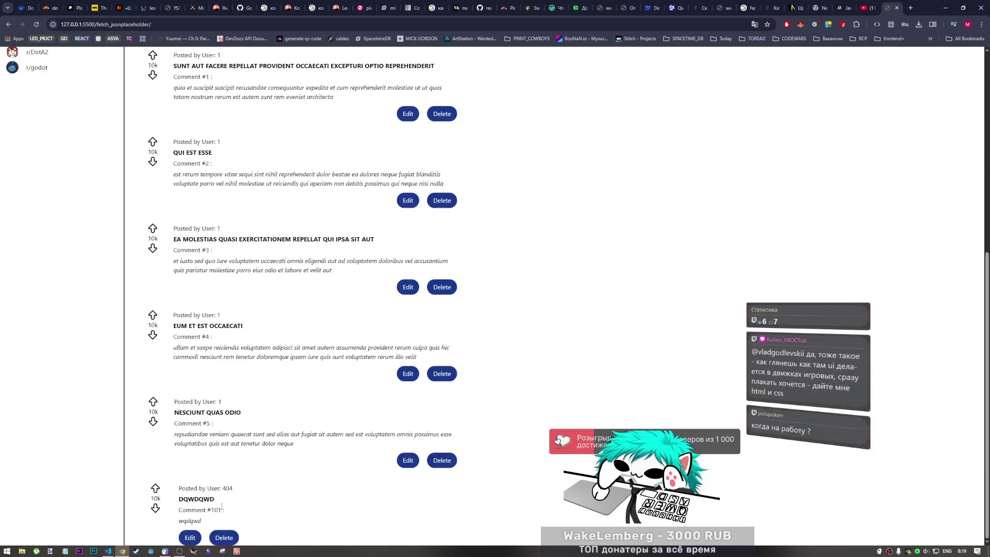
click(190, 537)
drag(200, 523, 213, 524)
text(qwdqwd)
scroll(248, 516, down, 1)
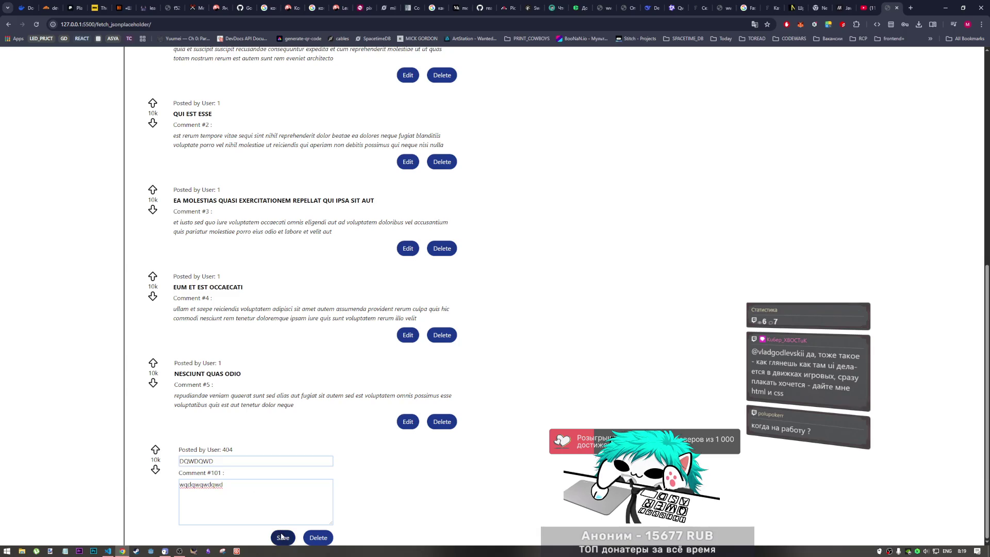
scroll(302, 510, up, 1)
scroll(302, 511, down, 1)
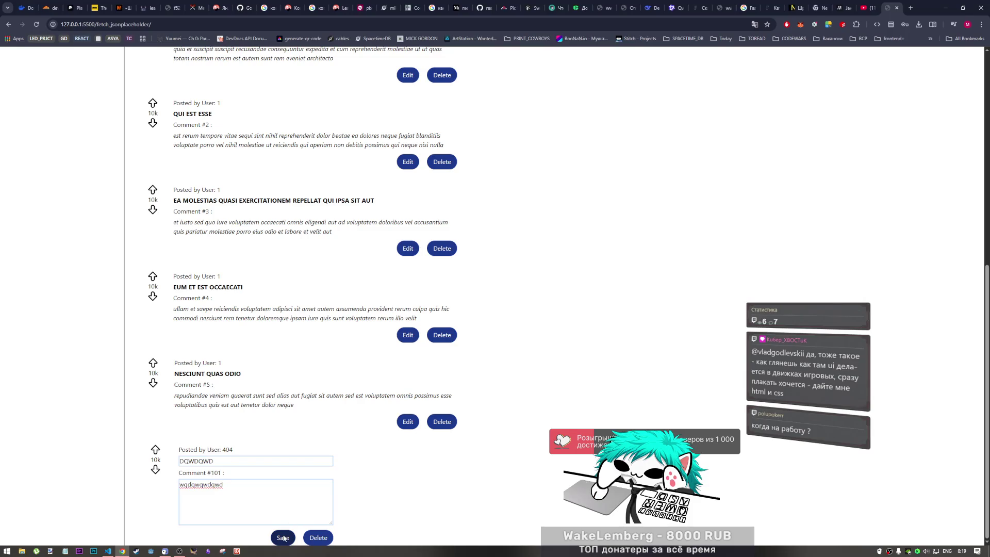
click(231, 459)
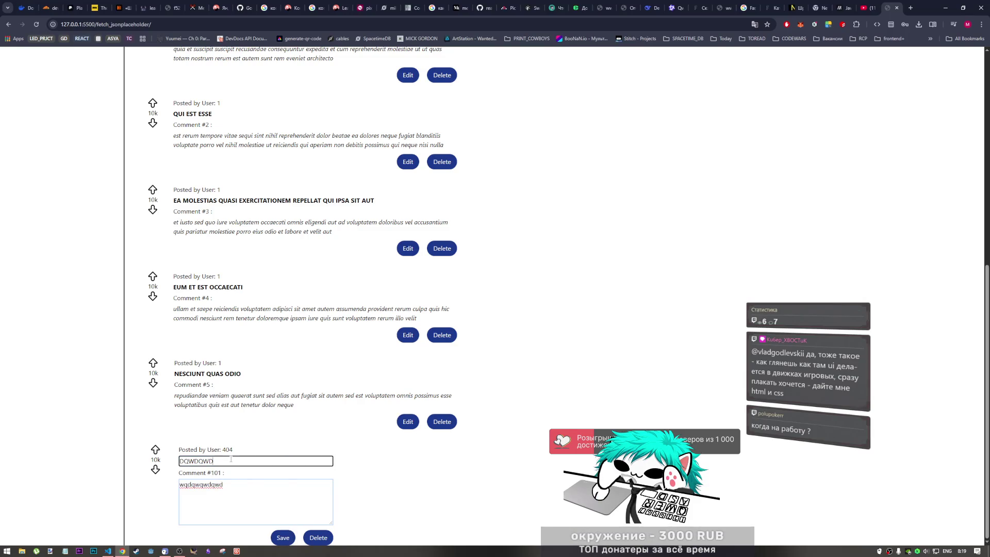
click(283, 538)
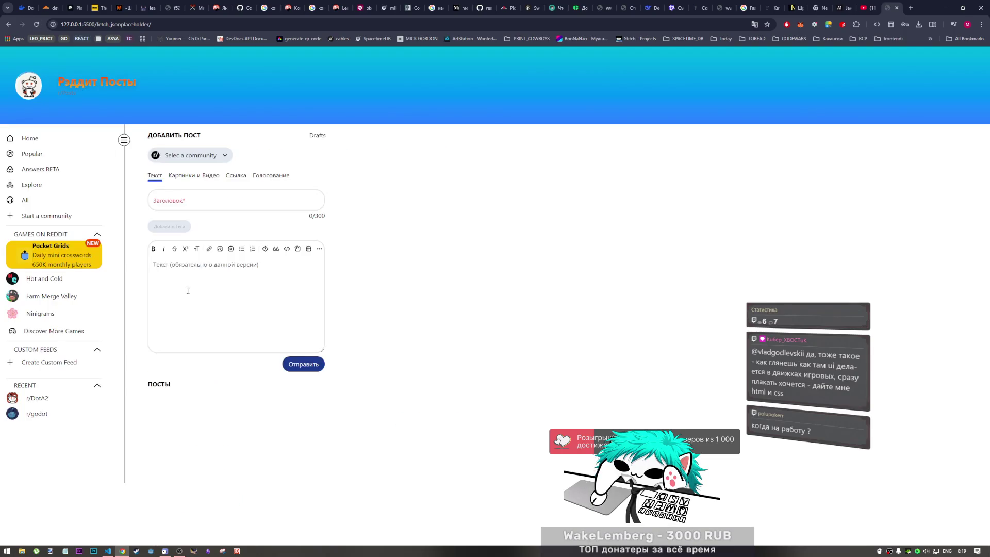
scroll(235, 402, down, 5)
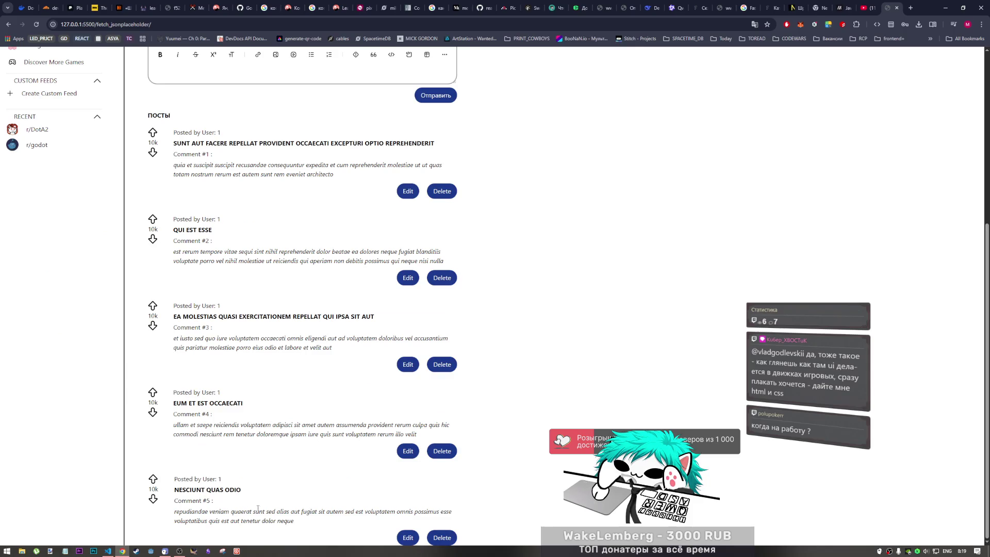
scroll(265, 505, up, 5)
scroll(320, 531, down, 5)
scroll(341, 541, up, 5)
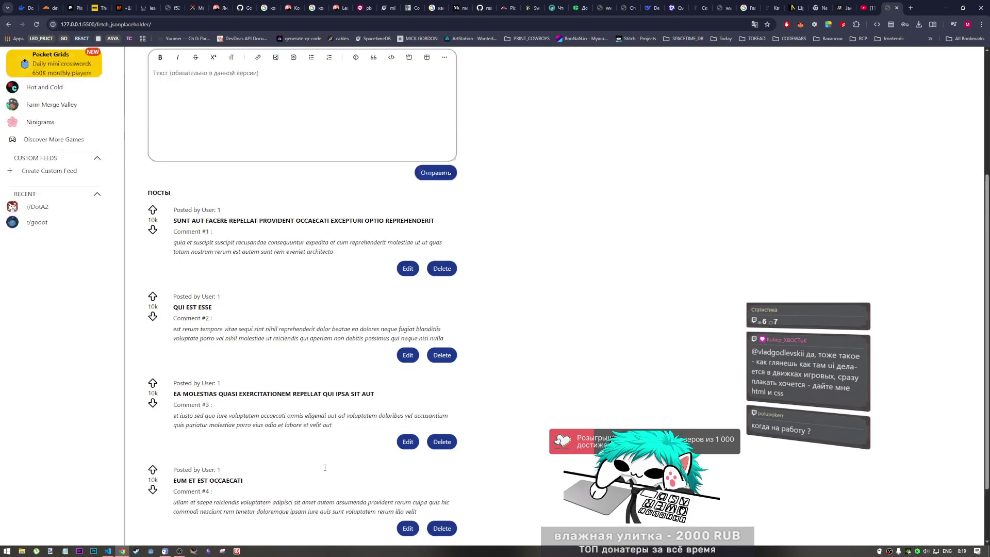
click(233, 201)
click(195, 222)
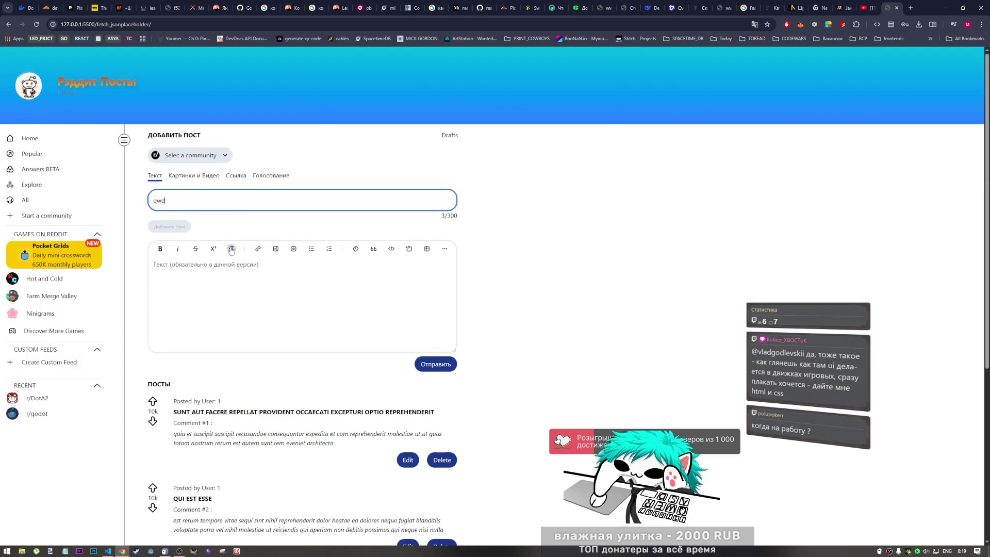
key(BackSpace)
key(BackSpace)
key(BackSpace)
click(454, 470)
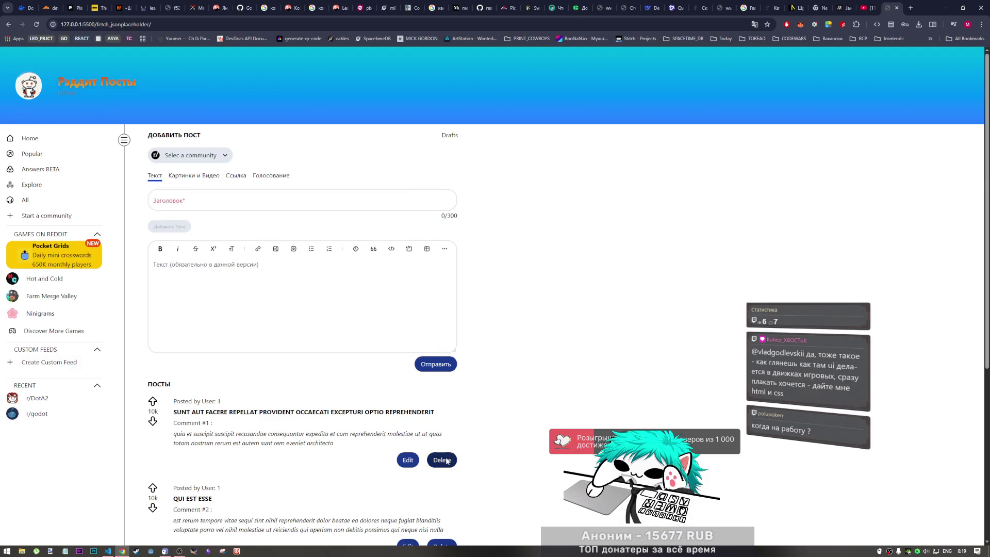
scroll(443, 466, down, 2)
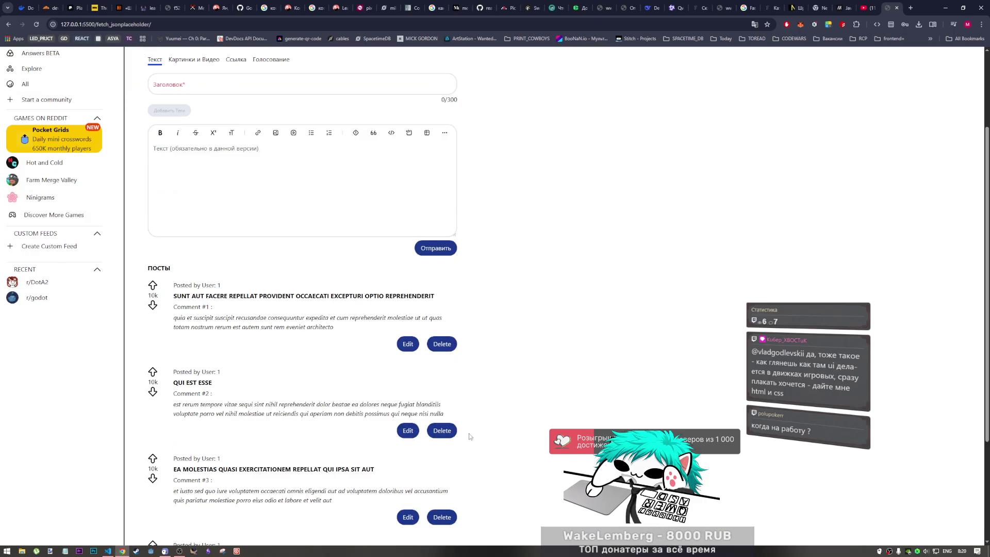
scroll(439, 438, down, 3)
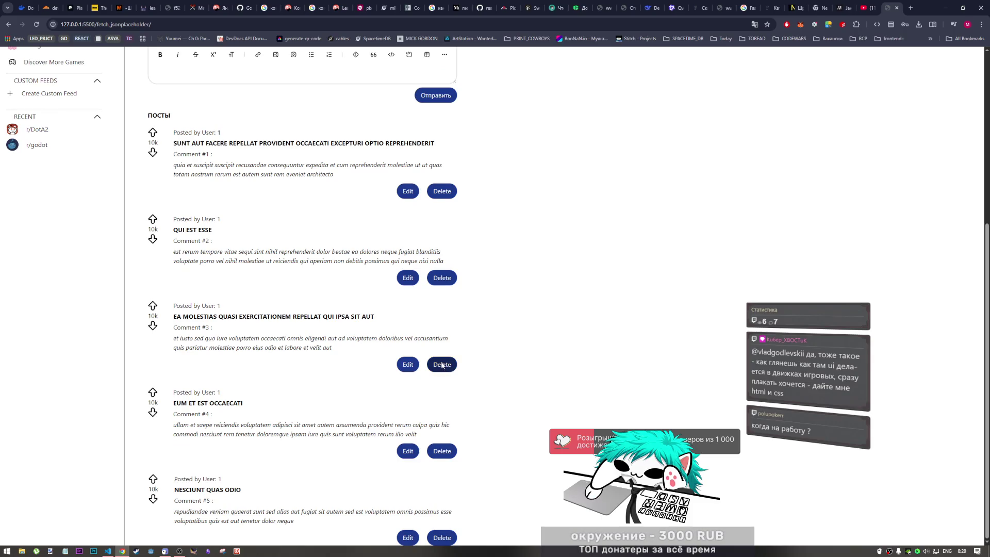
Step: Open DevTools in device mode on the Console and widen the preview to 1095 px
right_click(495, 201)
key(Escape)
key(ctrl+shift+i)
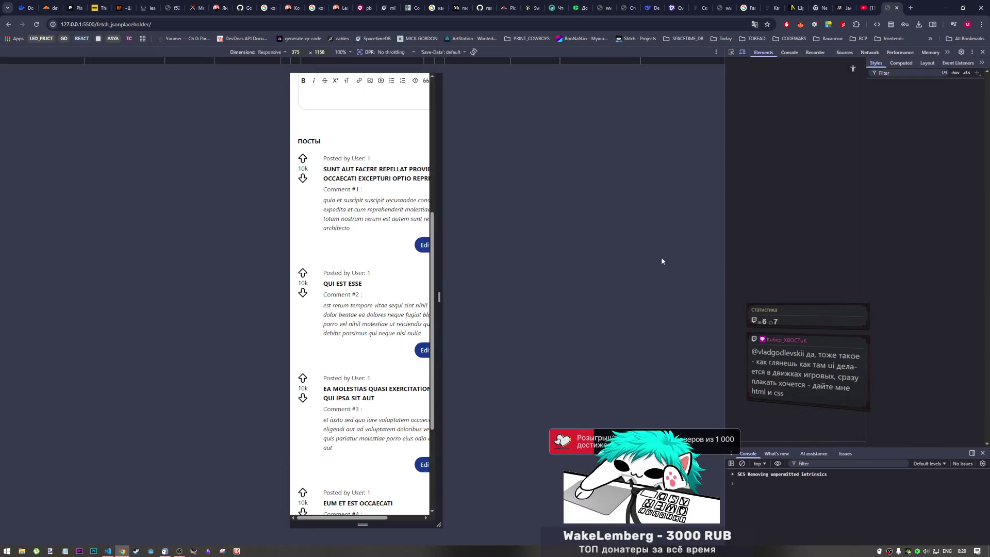
click(789, 53)
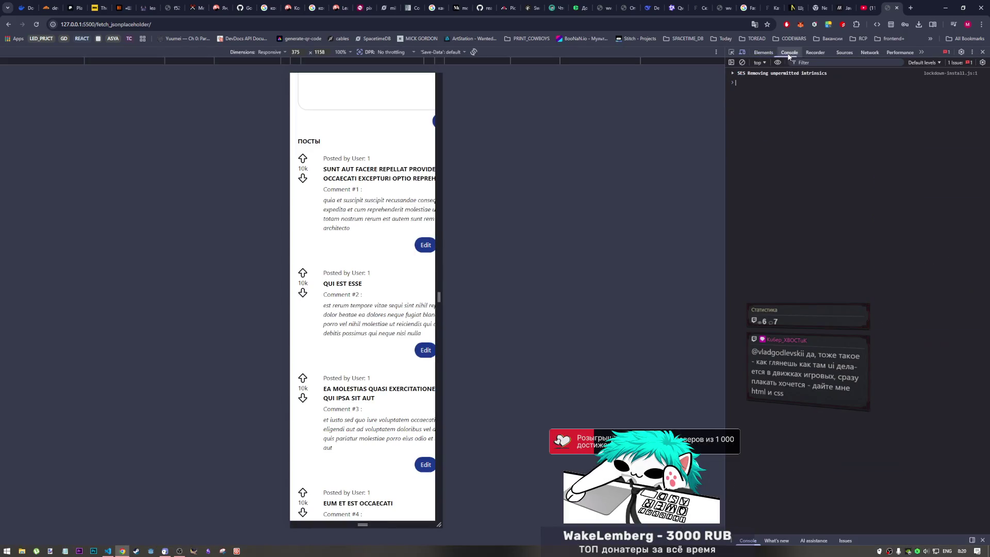
drag(437, 124, 576, 129)
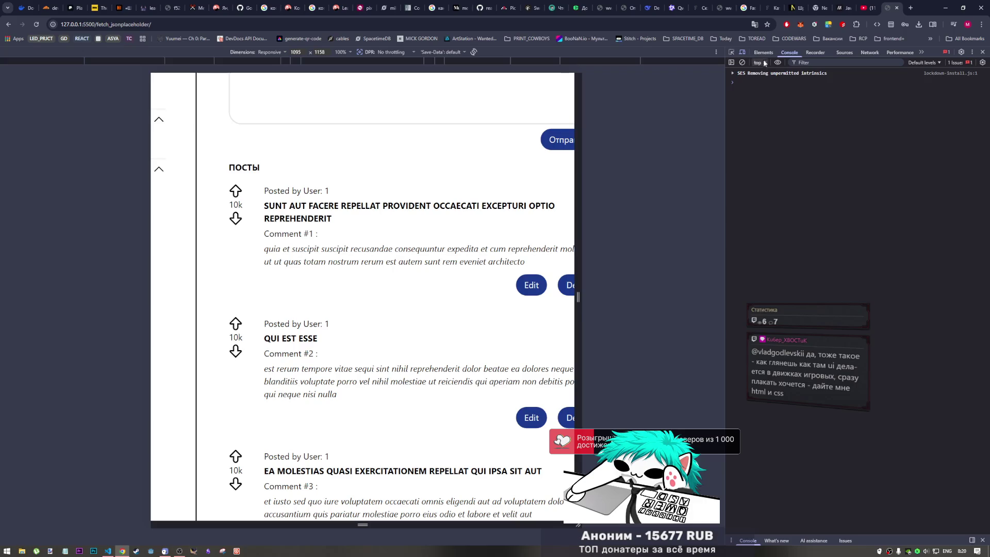
Step: Delete the «SUNT AUT FACERE REPELLAT…» post and close DevTools
scroll(503, 219, down, 2)
right_click(503, 219)
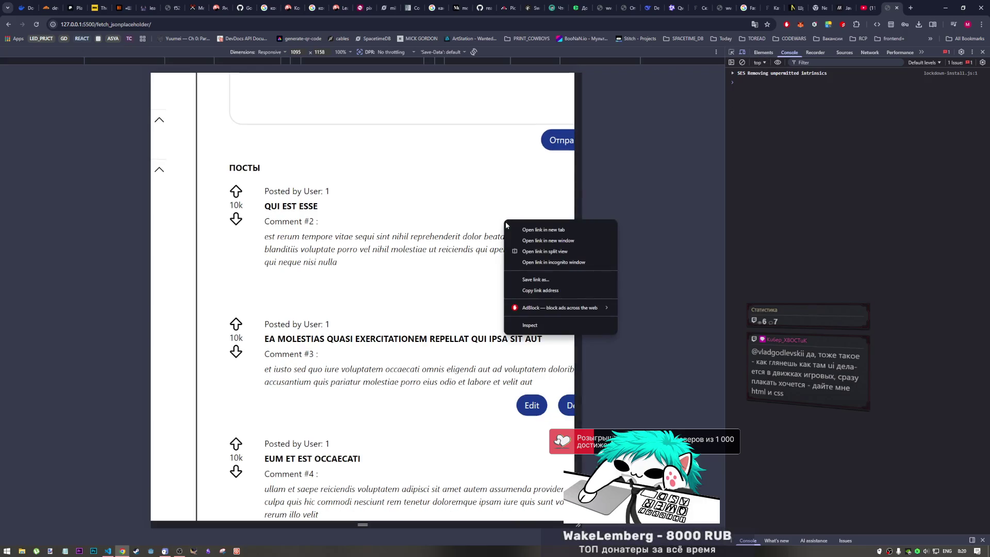
click(471, 197)
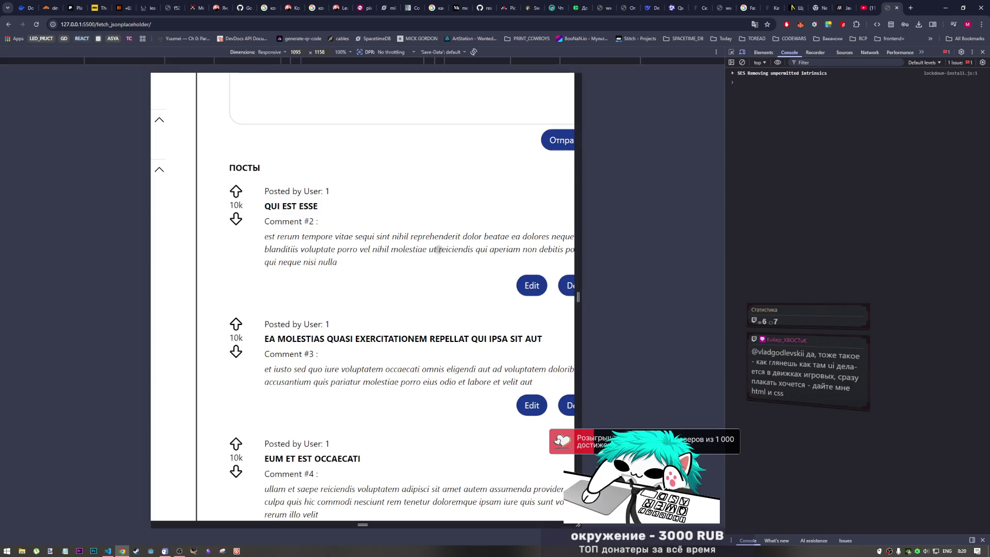
click(983, 54)
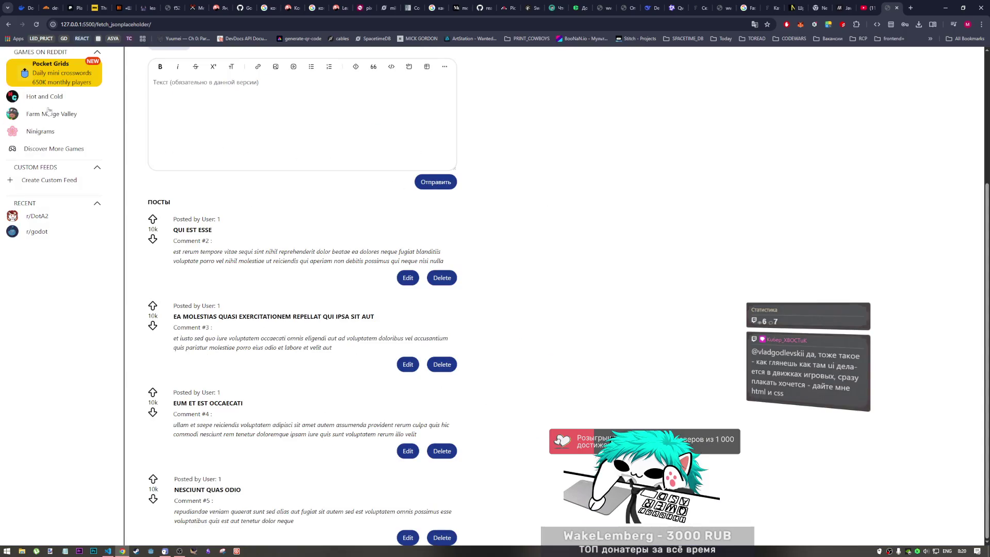
Step: Open the tik-tak-toe project from the folder listing and play the first six board moves
click(8, 25)
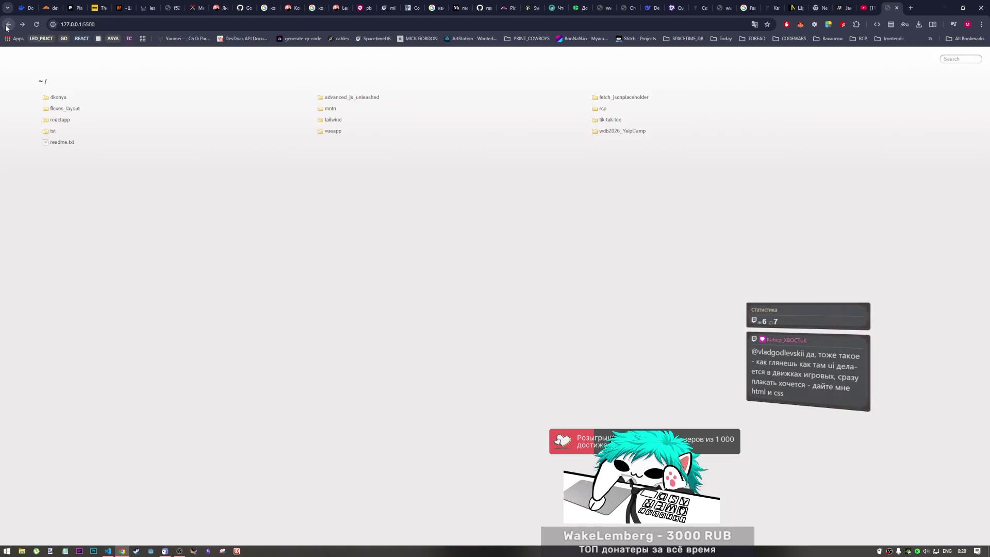
click(607, 122)
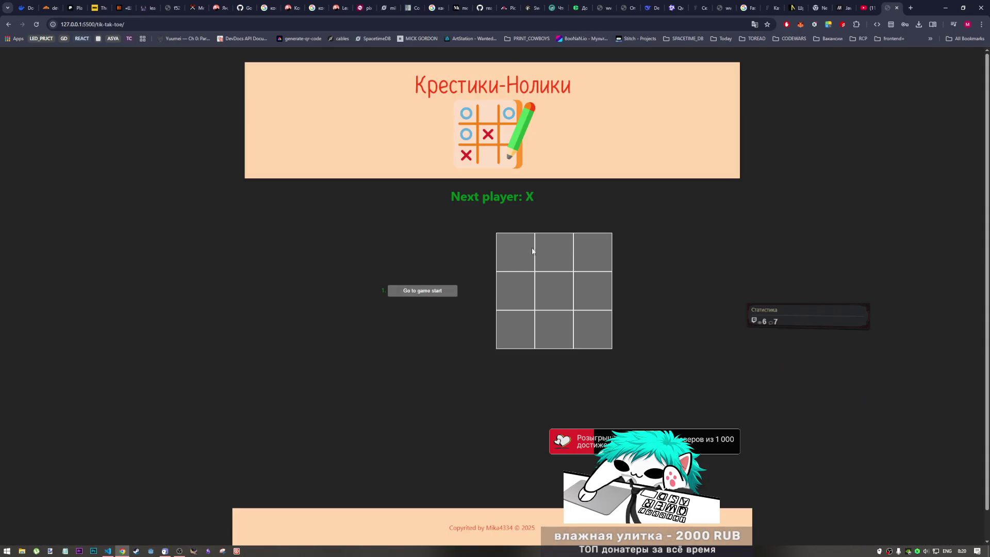
click(521, 251)
click(592, 252)
click(553, 290)
click(554, 252)
click(593, 290)
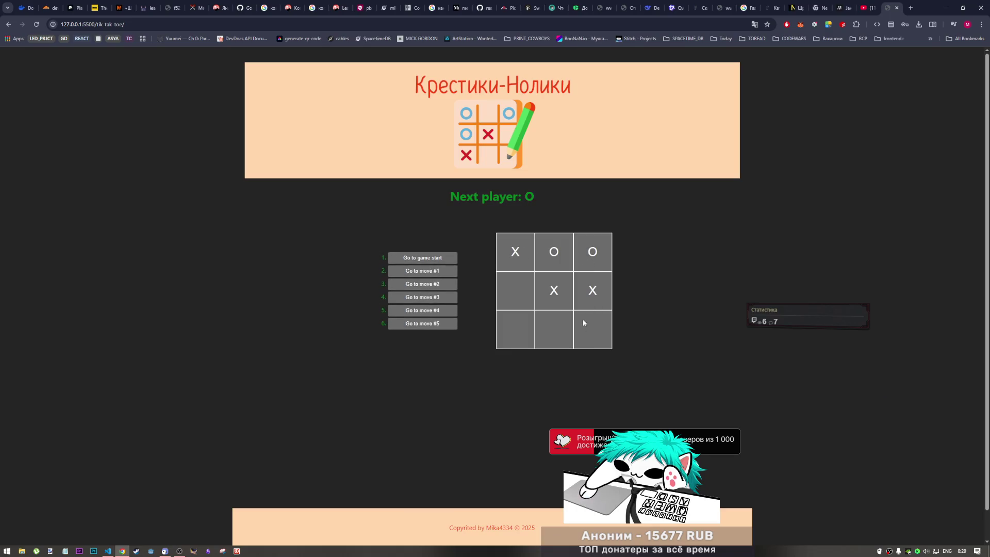
click(592, 329)
Step: Finish the game with X winning, replay from move #4, then return to the listing
click(550, 333)
click(524, 327)
click(521, 294)
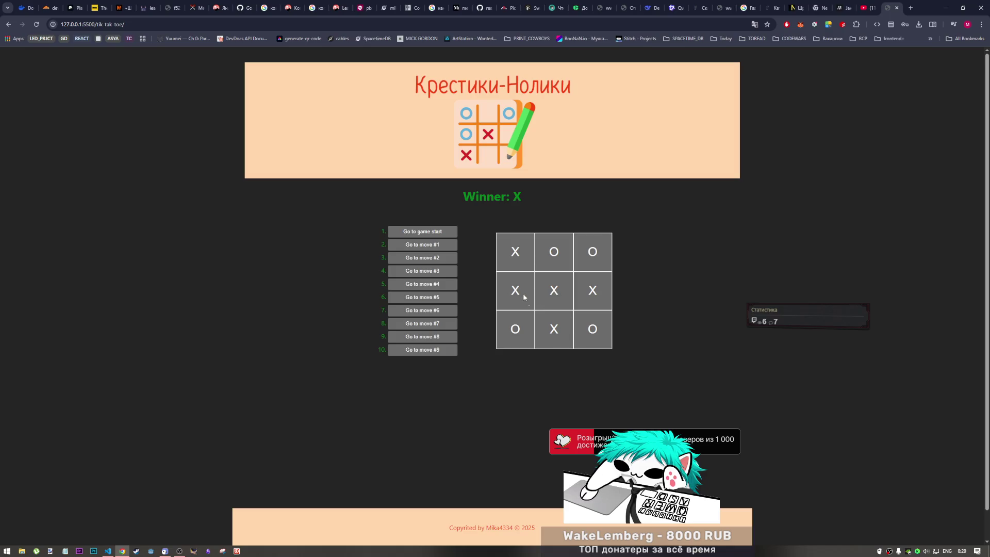
click(423, 284)
click(576, 337)
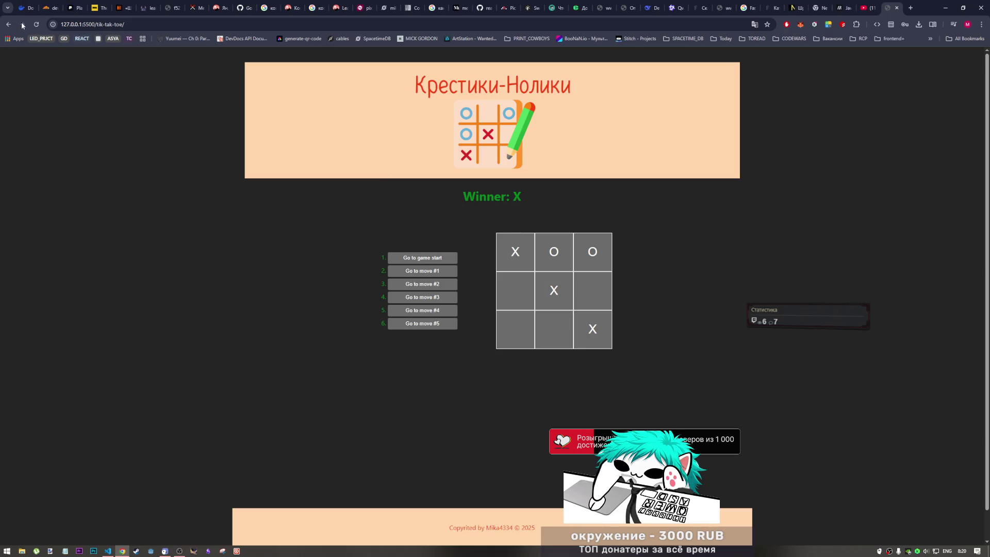
click(6, 27)
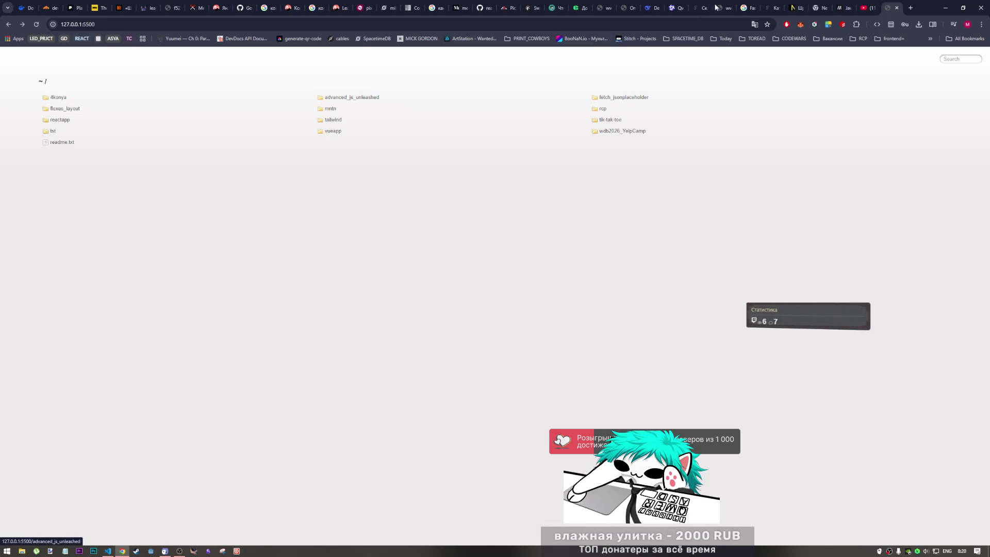
Step: View the mntn hiking site preview, then close its tab to reveal the YouTube page
click(10, 26)
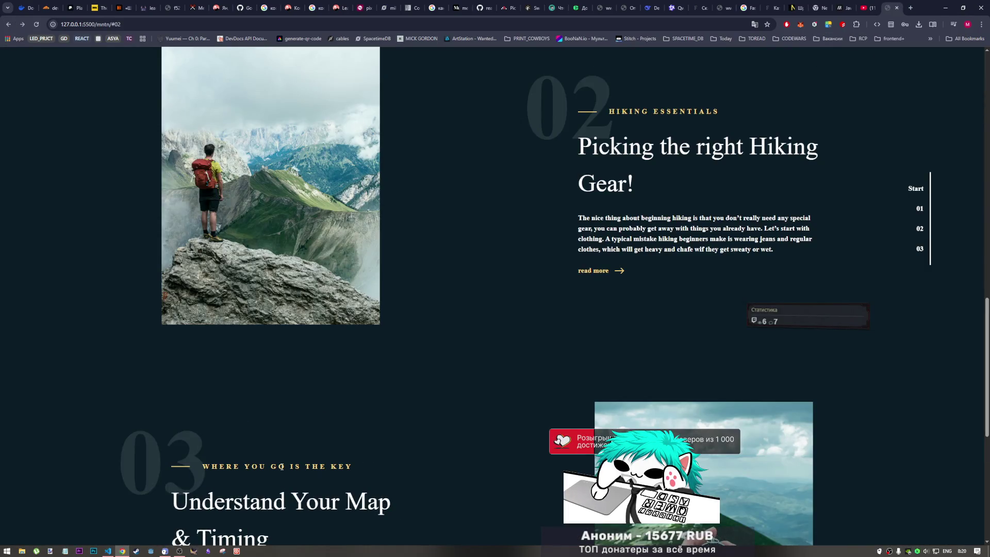
click(897, 7)
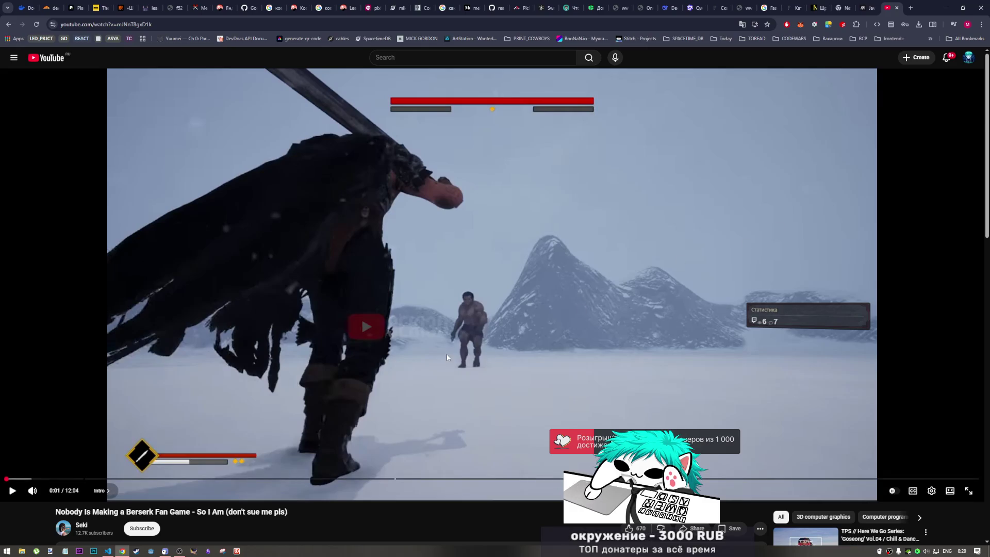
click(108, 550)
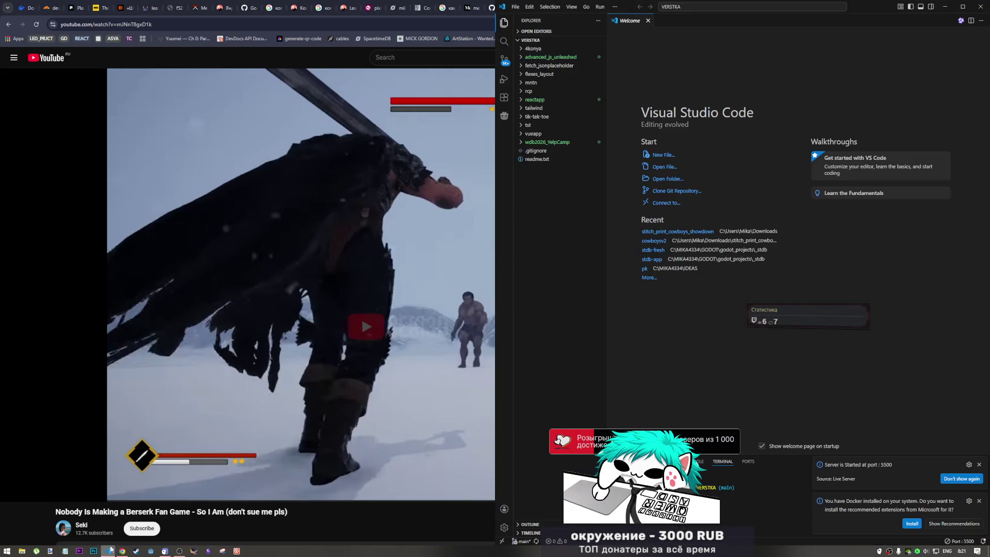
click(180, 552)
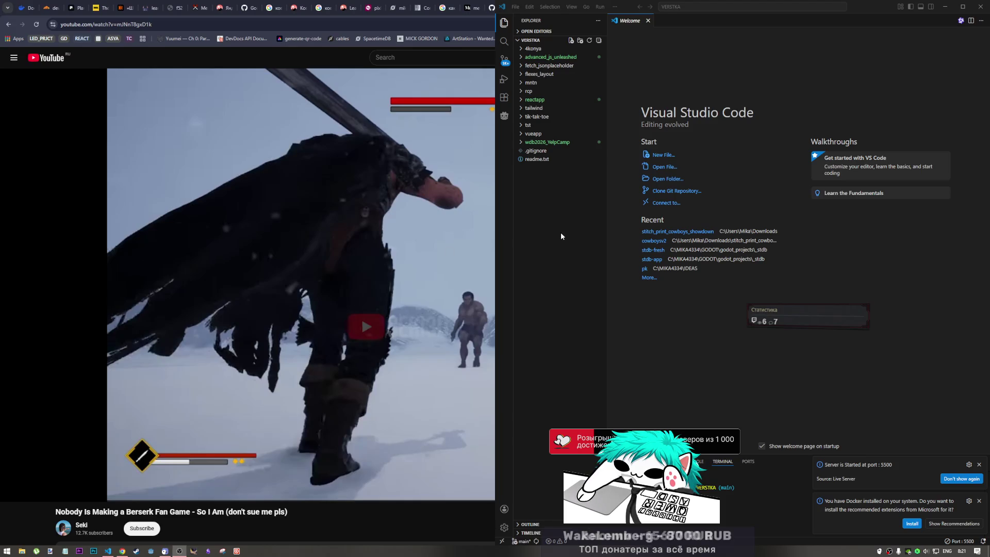
mouse_move(121, 553)
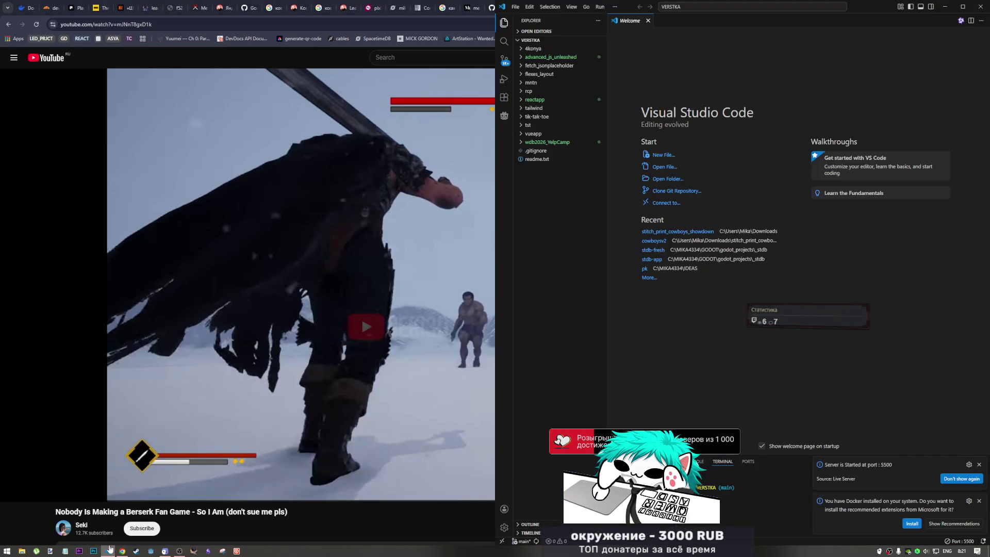
click(108, 550)
click(176, 552)
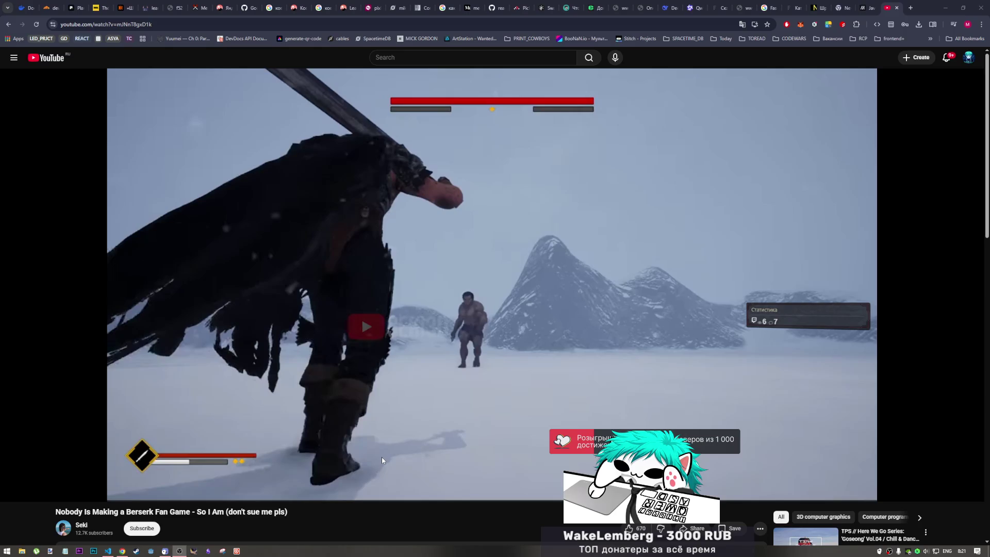
click(540, 510)
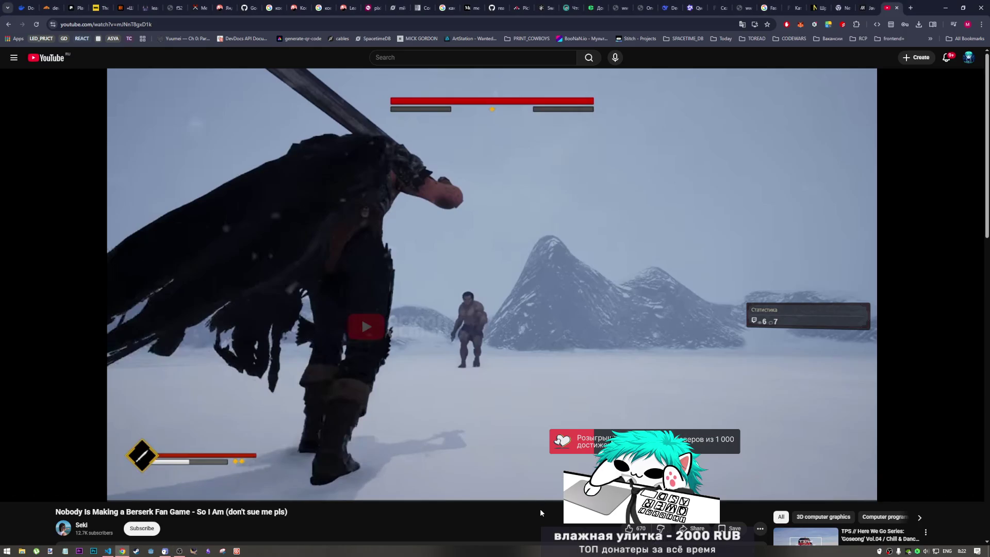
mouse_move(177, 554)
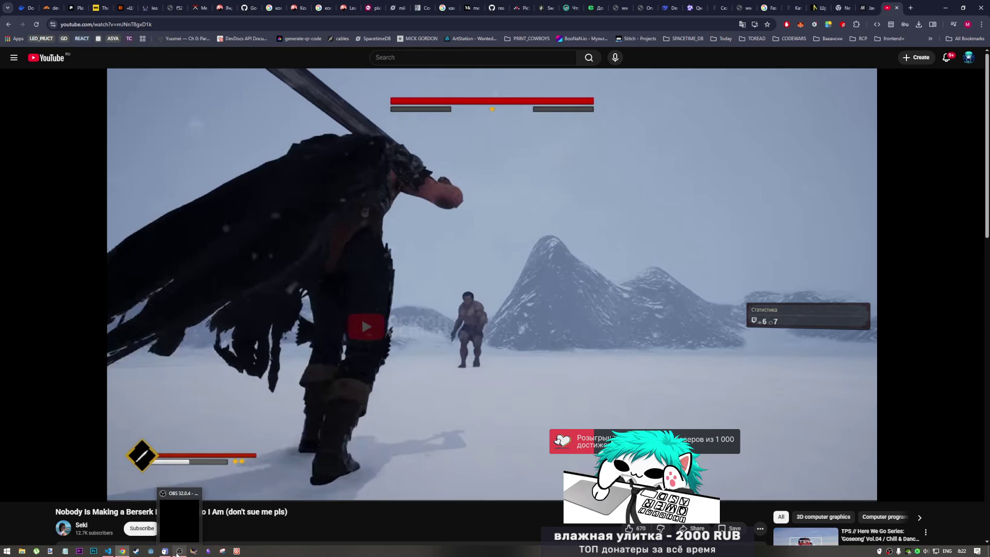
click(184, 525)
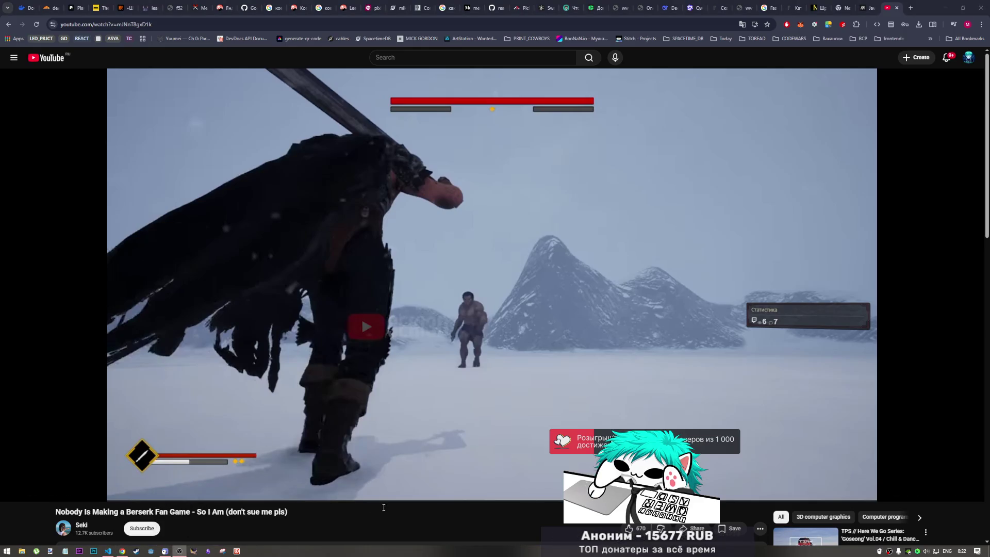
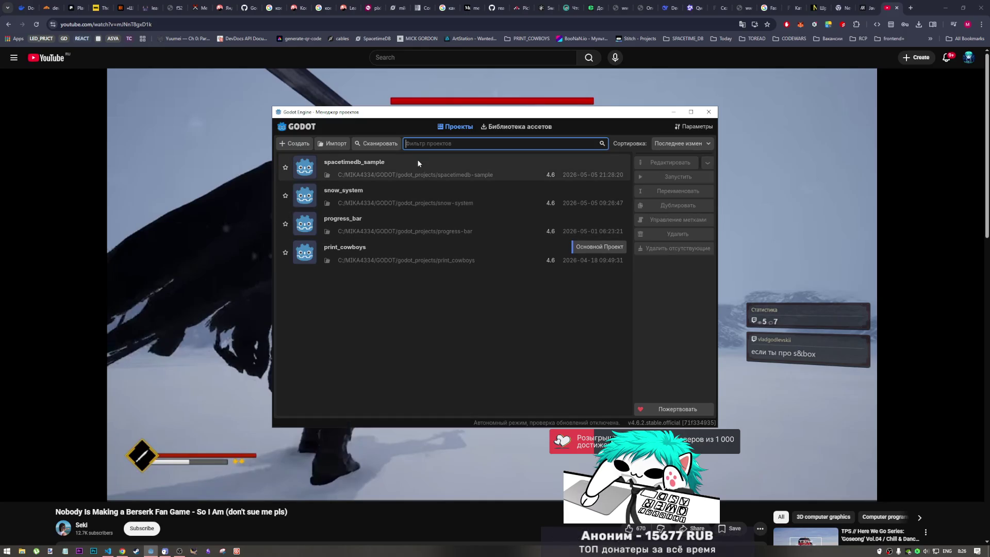
Step: Open the spacetimedb_sample project and inspect the VoteBox and LobbyRect nodes of game.tscn
double_click(419, 168)
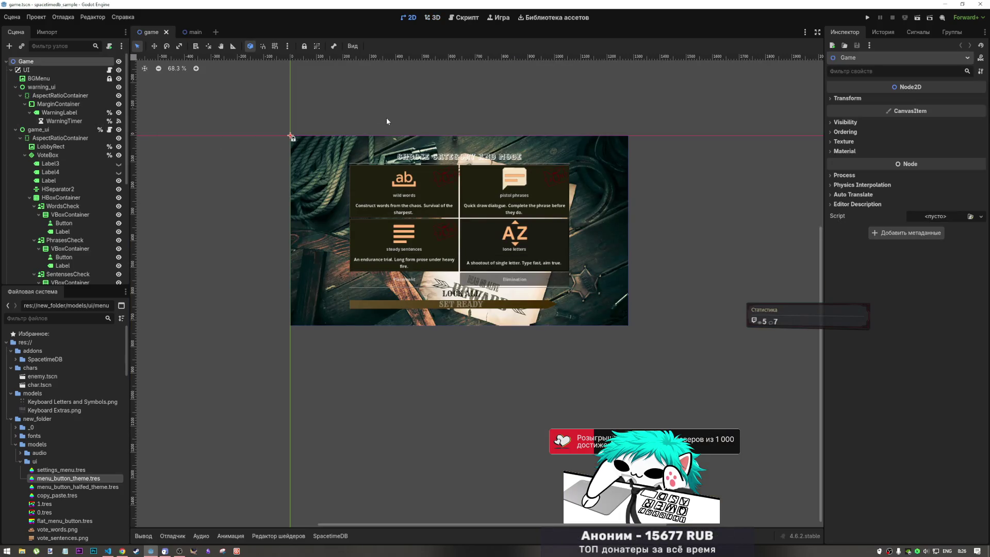
click(58, 158)
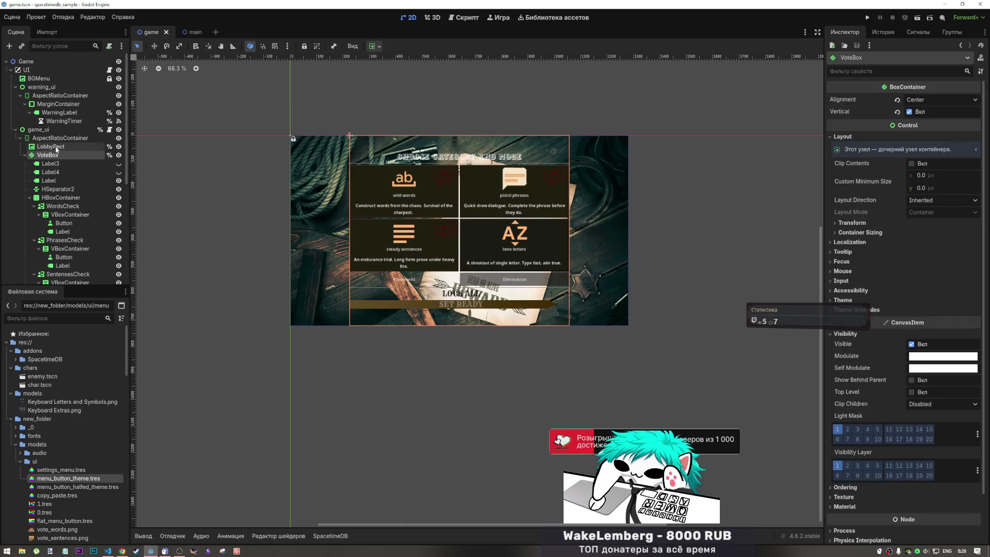
click(51, 147)
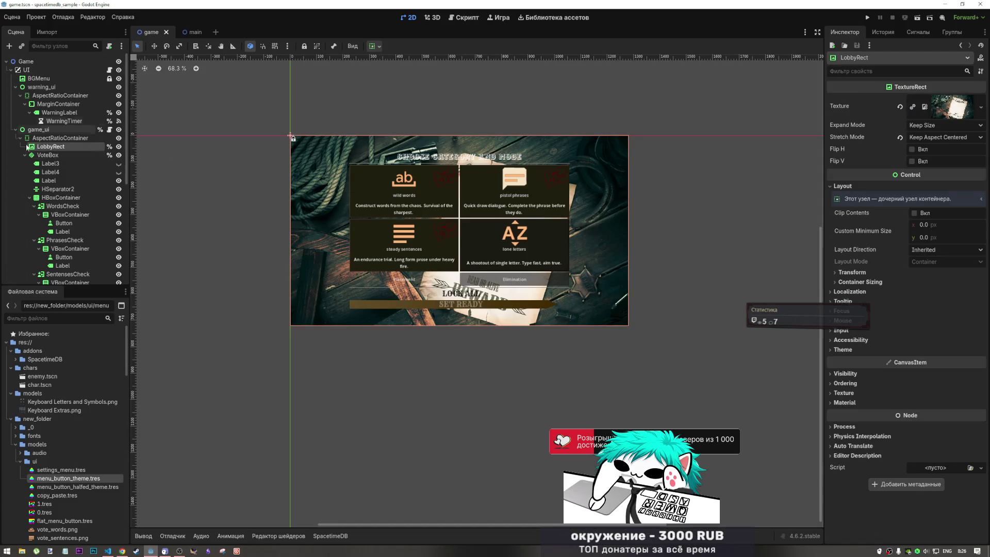
click(51, 156)
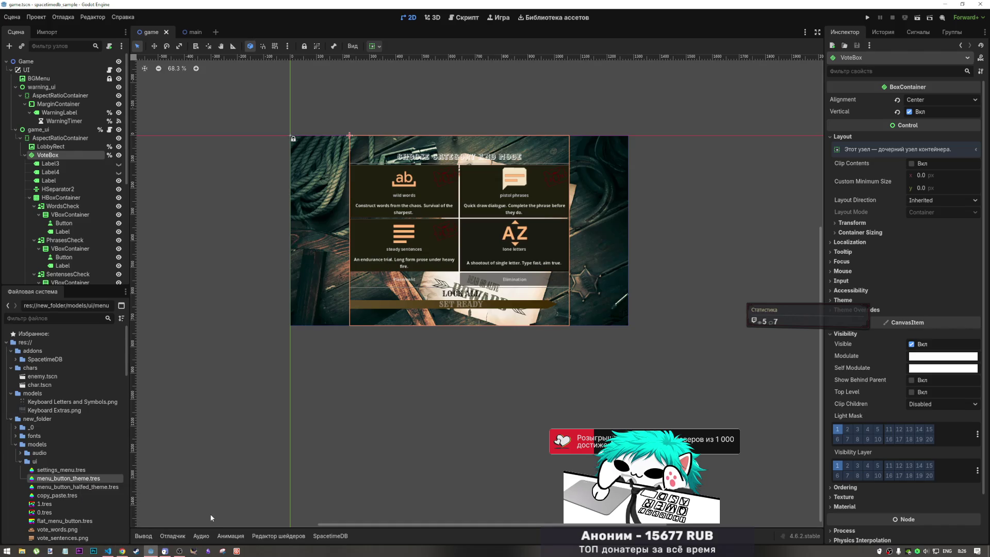
Step: Zoom the vote screen canvas to about 121%, then switch to the browser playing YouTube
scroll(440, 209, up, 3)
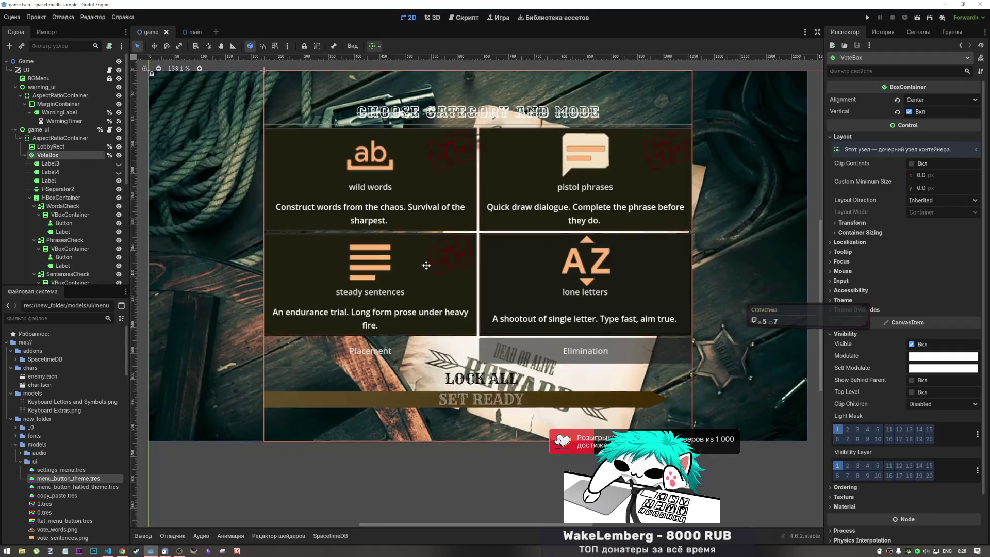
scroll(425, 265, down, 4)
scroll(416, 305, up, 3)
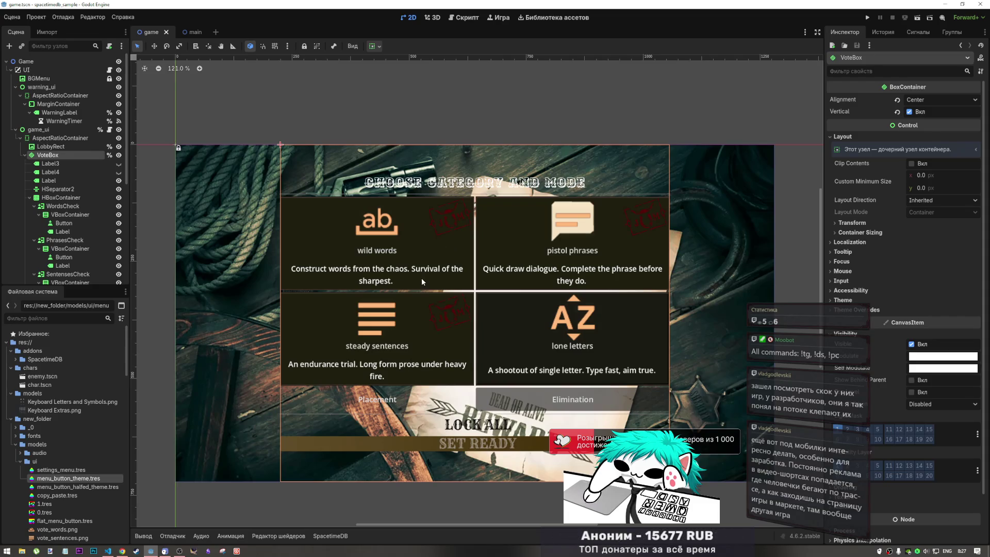
key(alt+Tab)
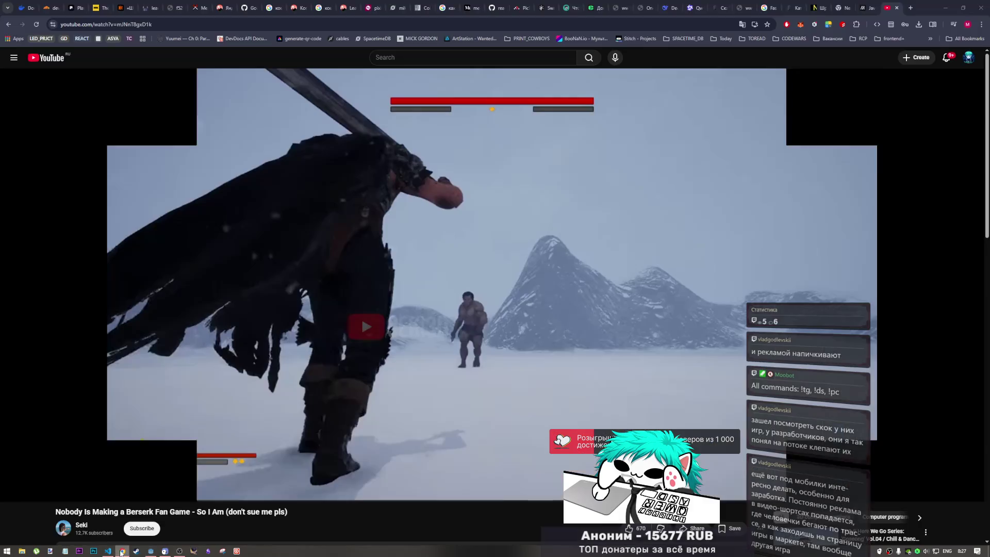
Step: Search Google for 'doomsday game mobile' from a new tab
click(911, 10)
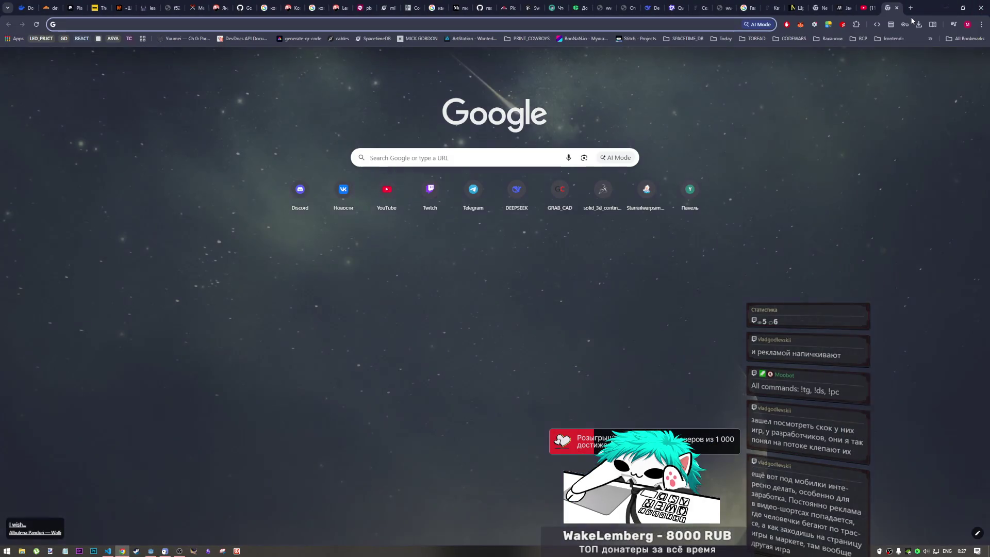
text(dood)
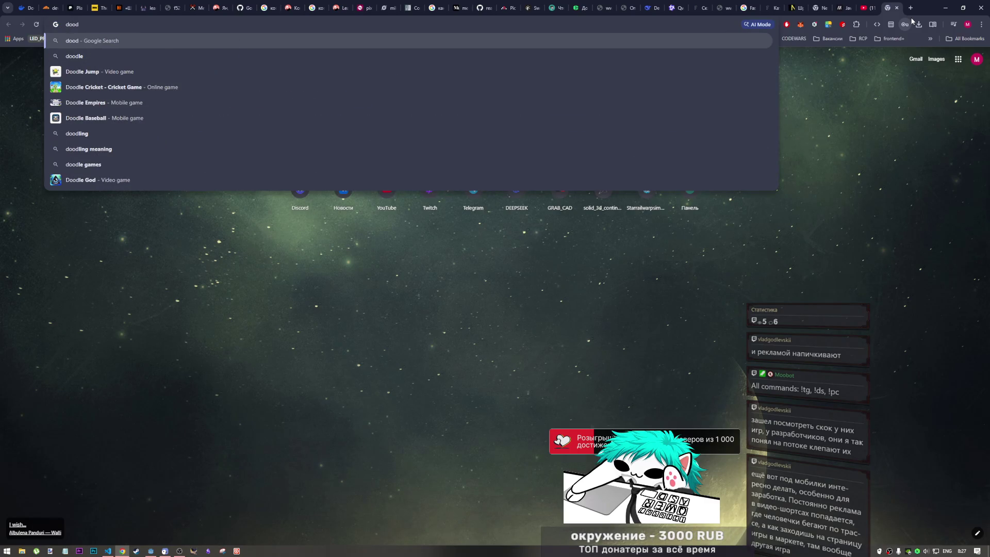
key(BackSpace)
text(ms)
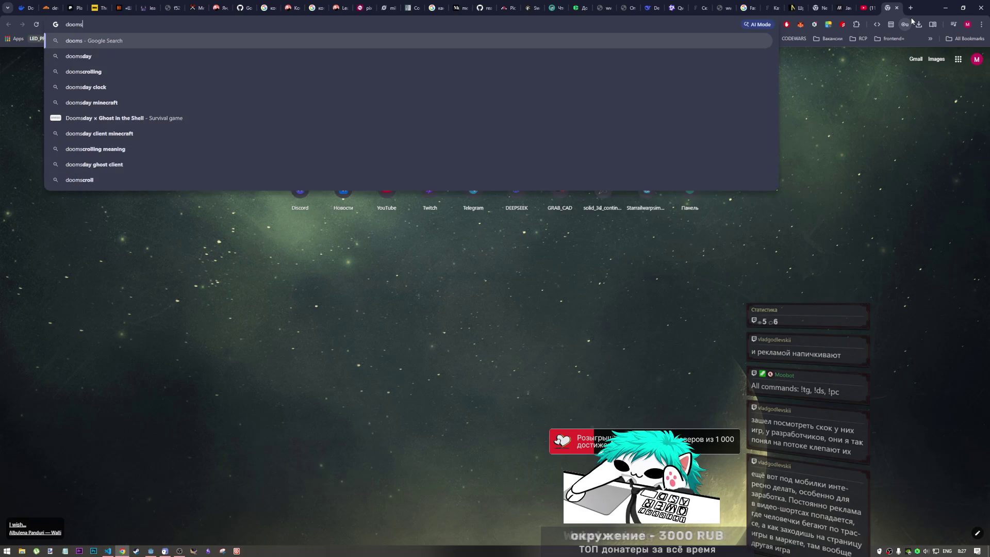
text(day game mobile)
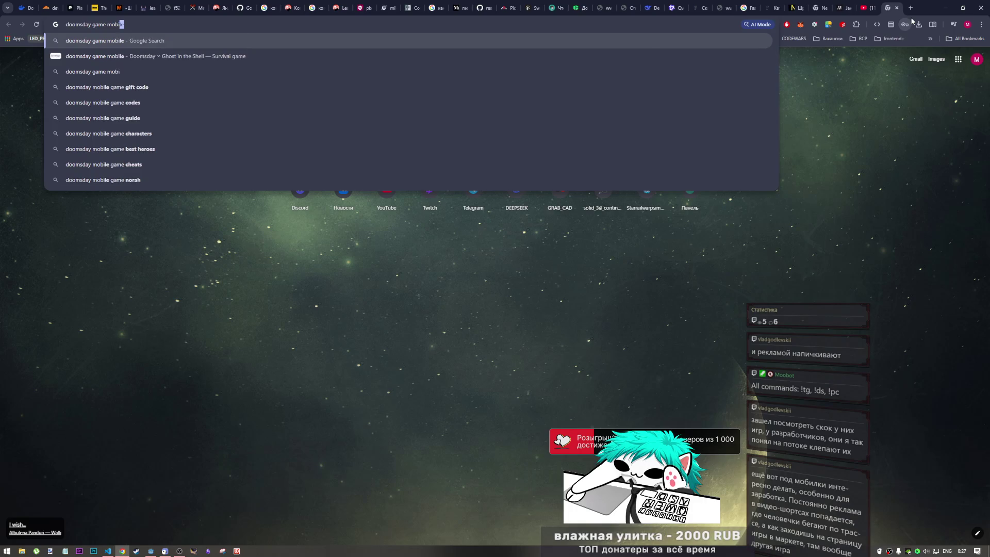
key(Return)
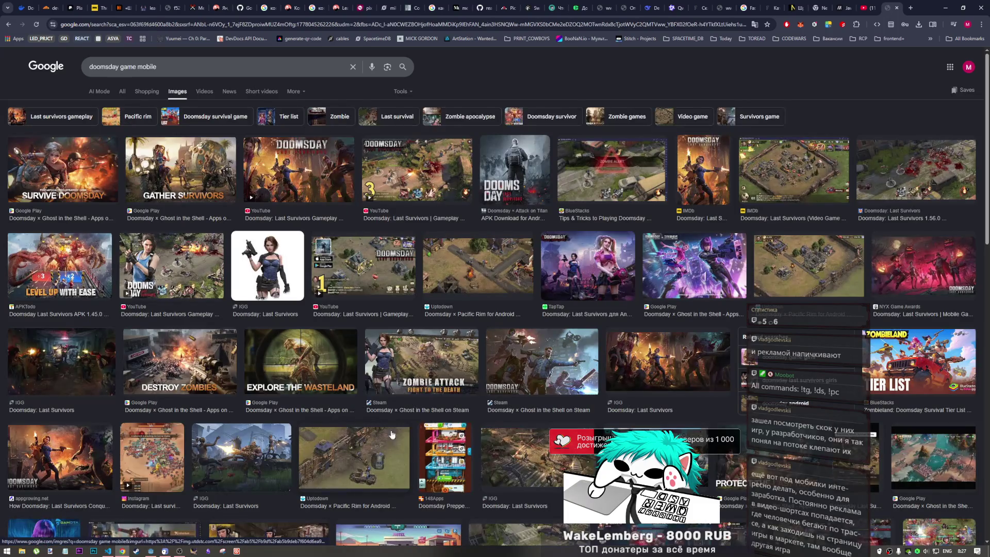
scroll(392, 434, down, 8)
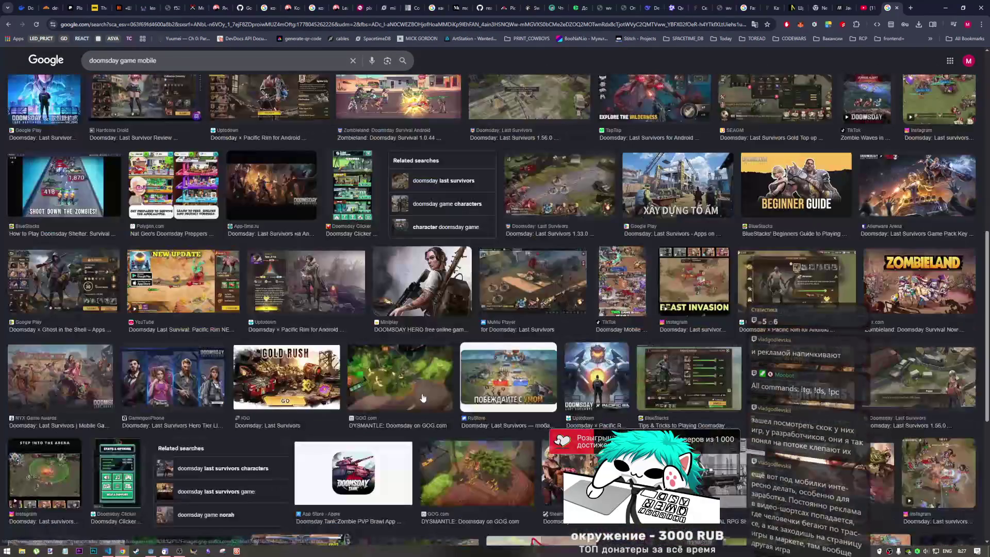
scroll(423, 398, down, 4)
scroll(422, 399, down, 6)
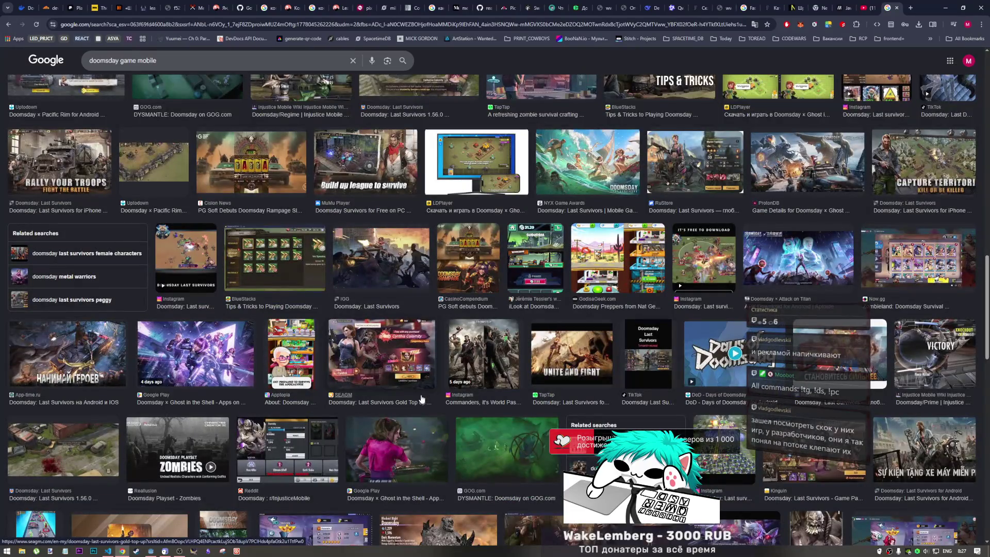
scroll(421, 398, down, 14)
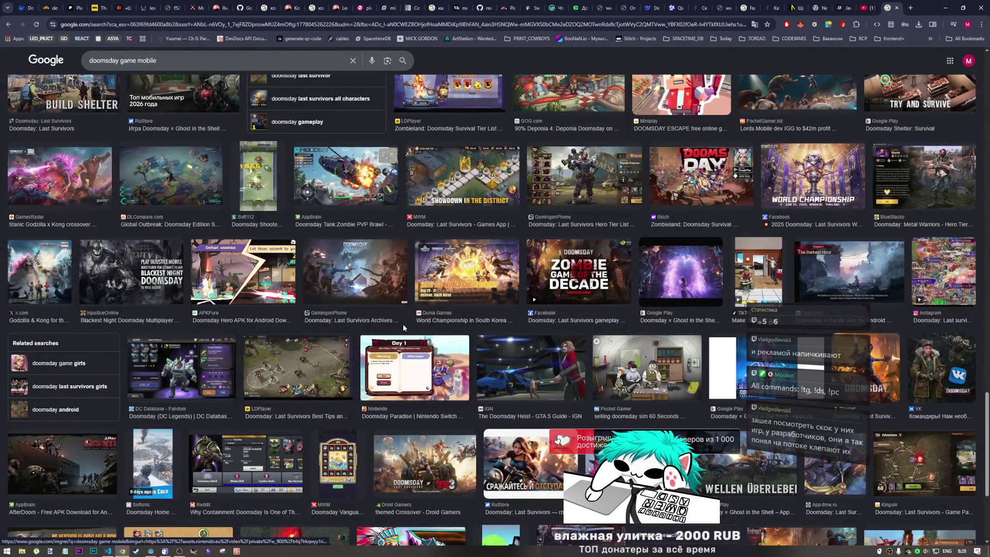
scroll(276, 251, down, 4)
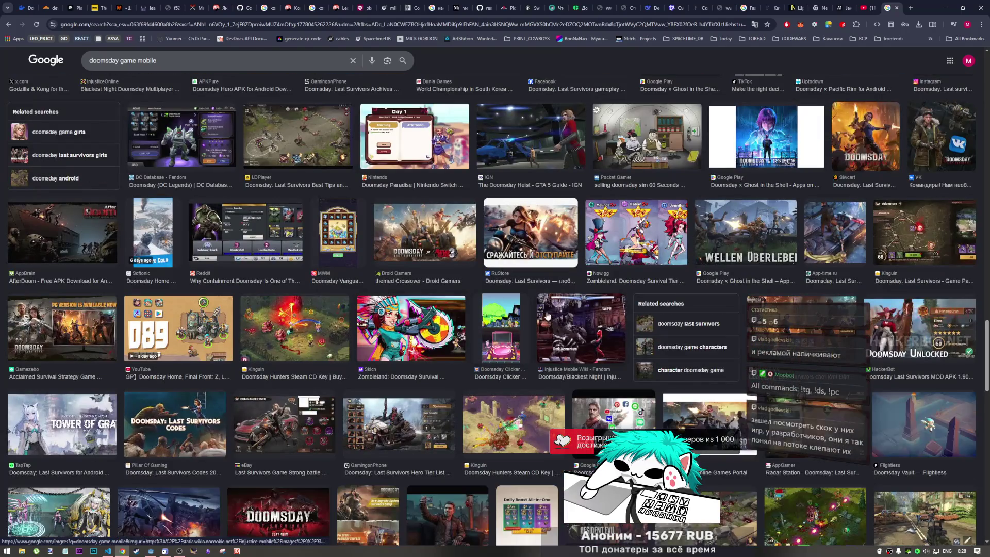
scroll(340, 339, down, 3)
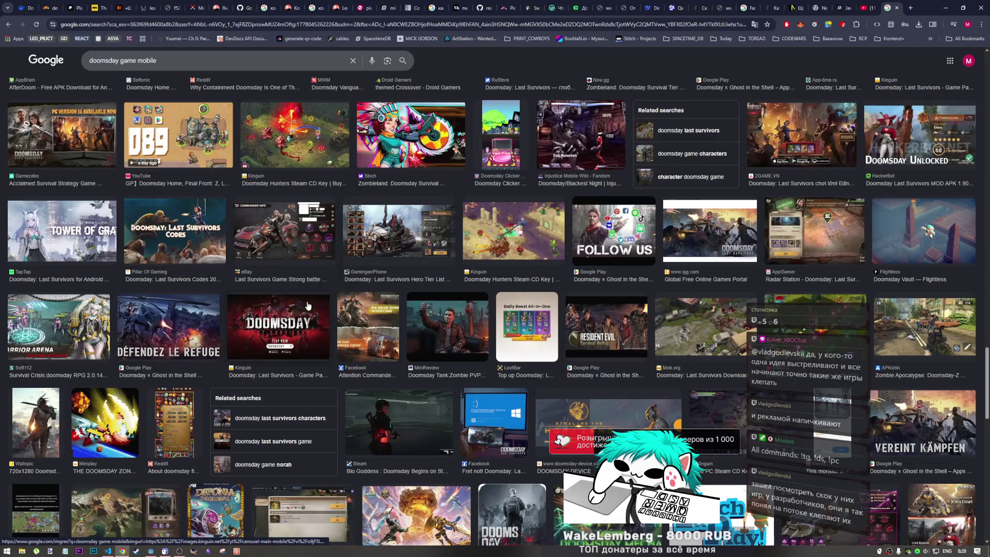
scroll(264, 386, down, 10)
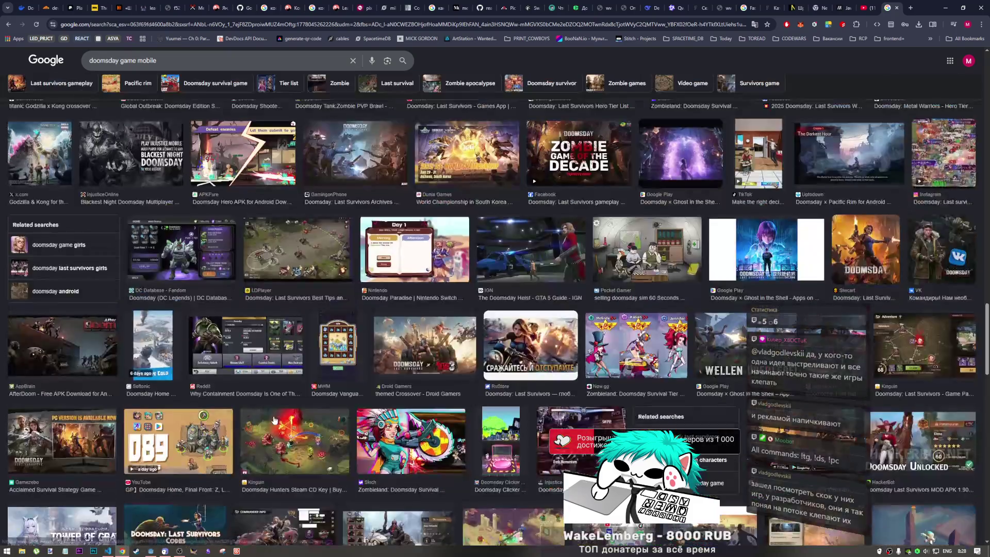
scroll(296, 437, up, 15)
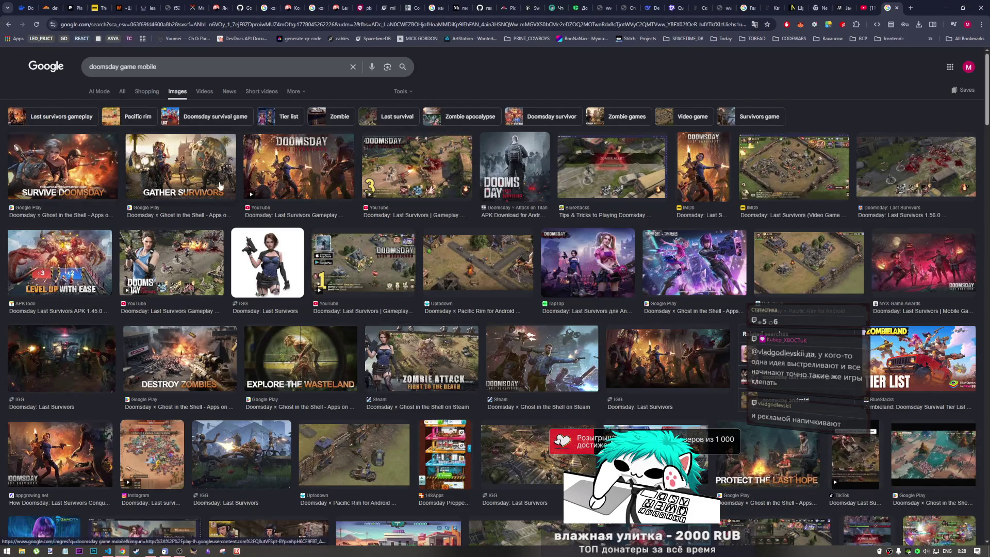
Step: Preview the APKTodo 'Level Up With Ease' Doomsday Last Survivors screenshot and view it full-size
click(66, 277)
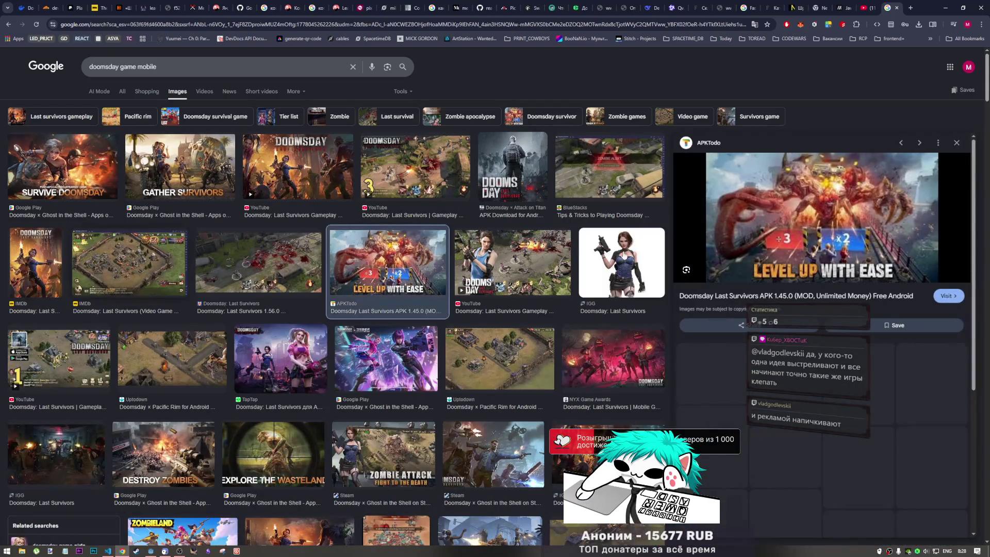
right_click(824, 219)
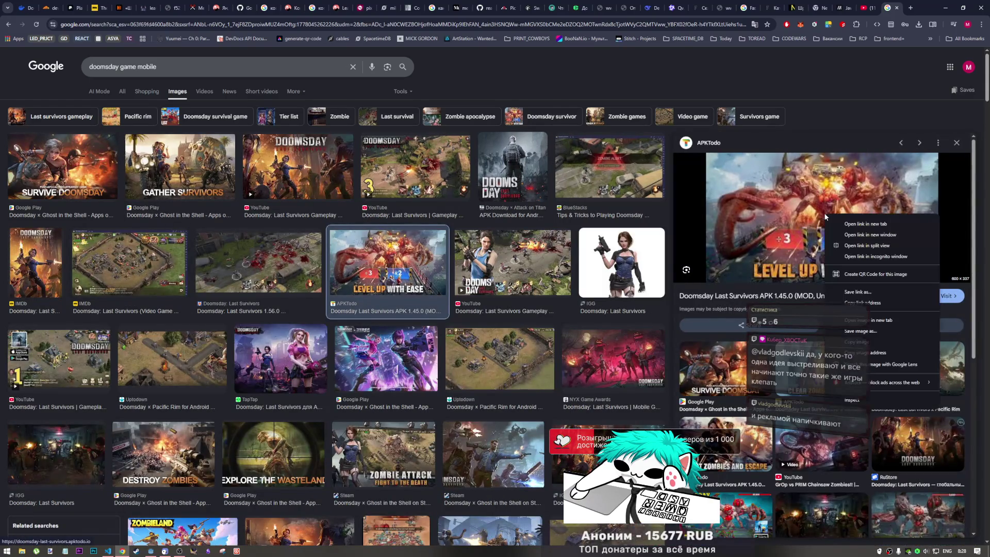
click(876, 320)
click(879, 10)
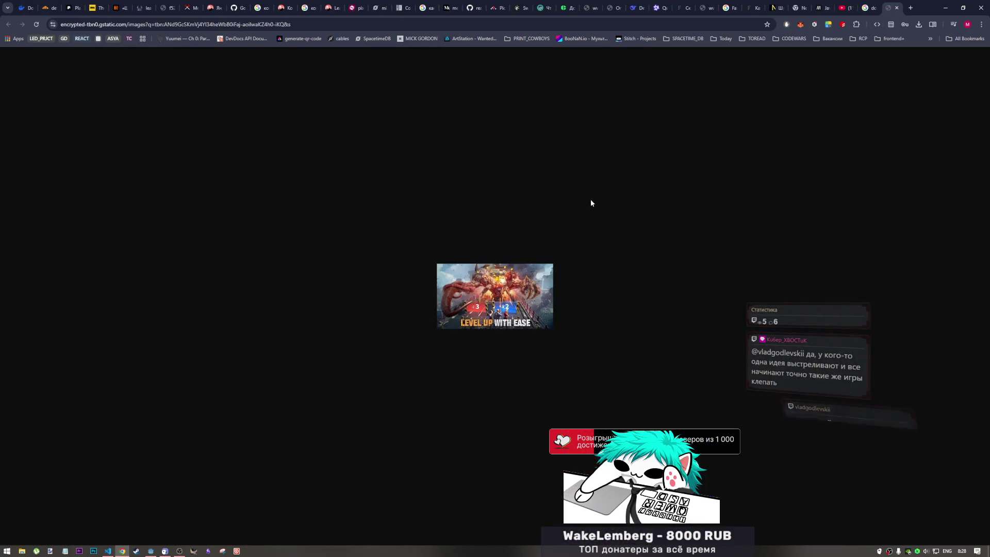
click(897, 8)
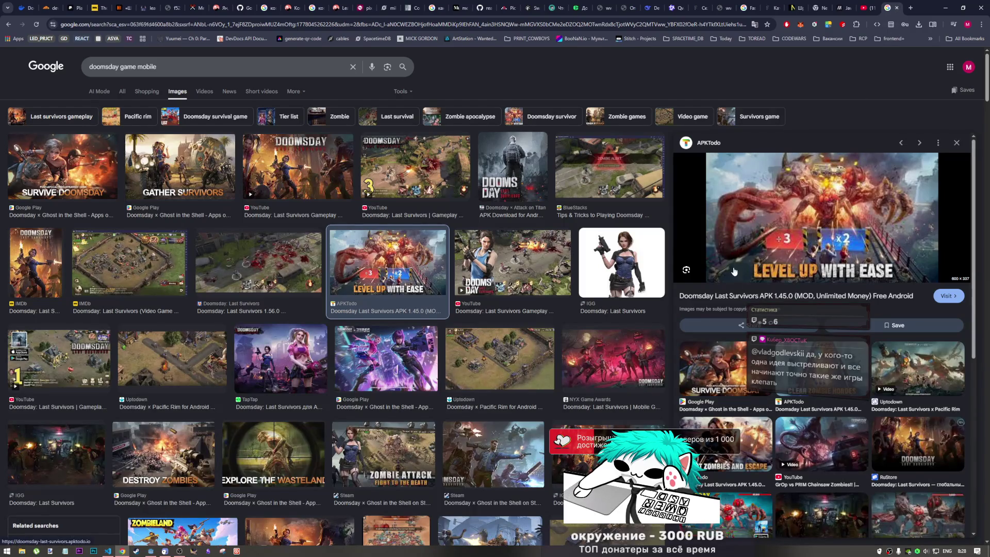
scroll(774, 227, down, 1)
scroll(811, 240, up, 1)
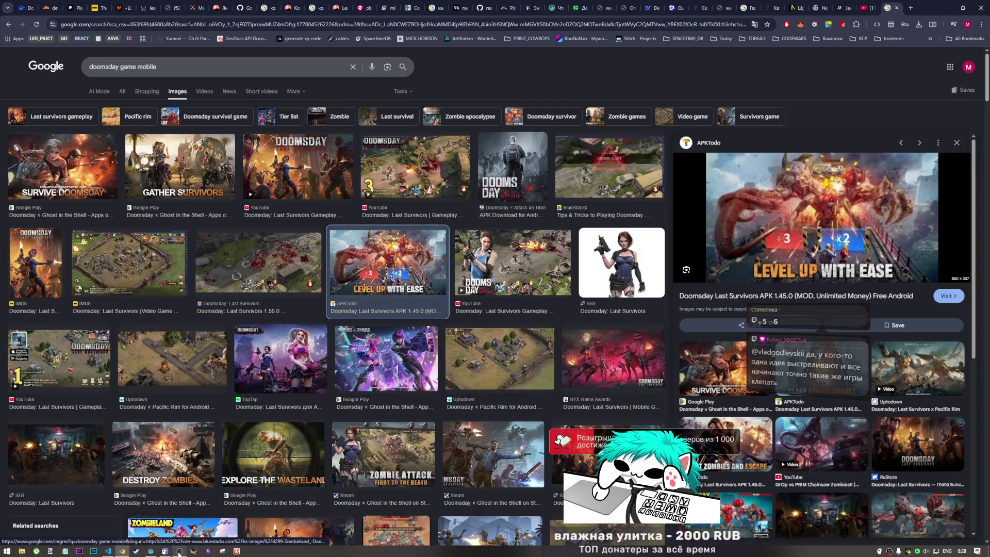
mouse_move(150, 551)
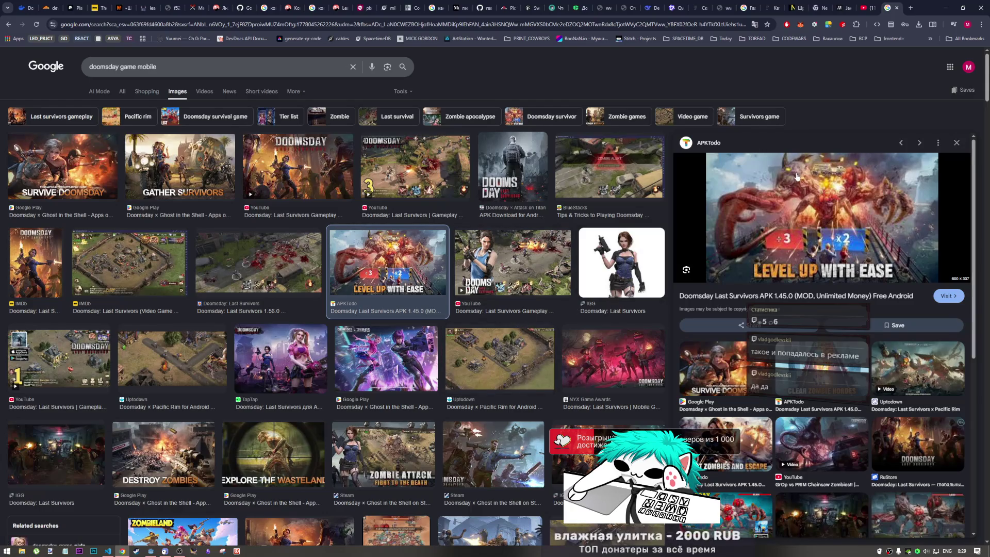
Step: Glance at VS Code, return to the browser, and show the 'Clear Zombie Hordes' image in the preview
click(107, 551)
click(122, 551)
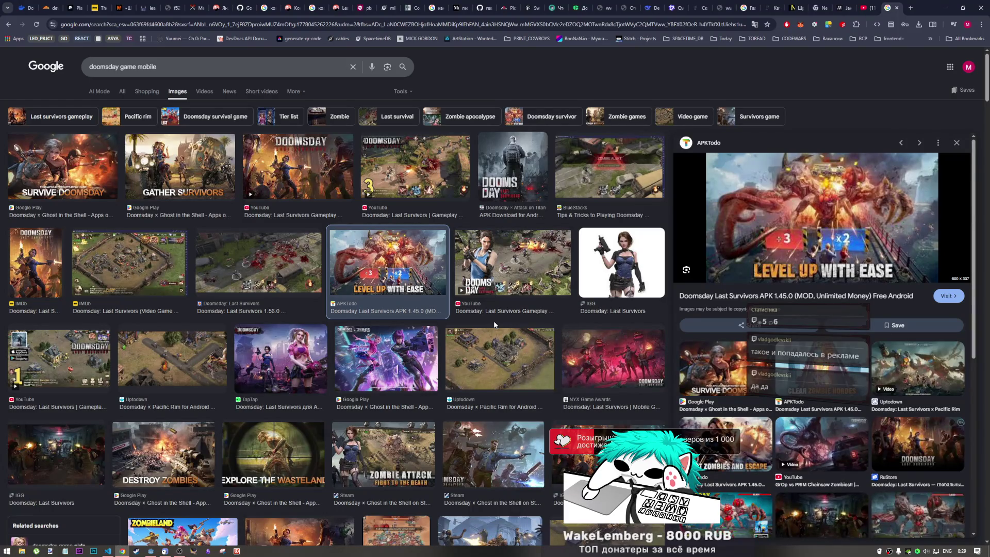
click(178, 552)
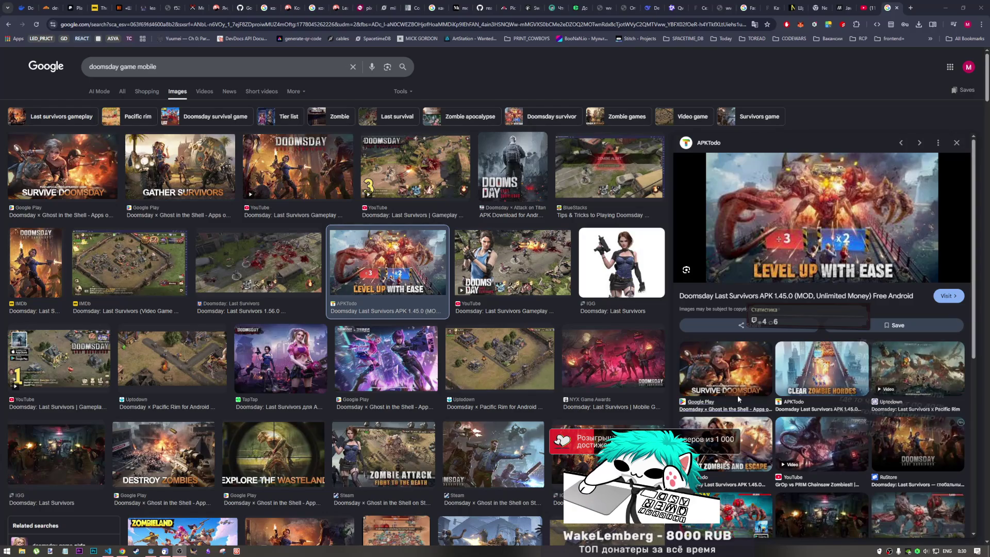
click(839, 366)
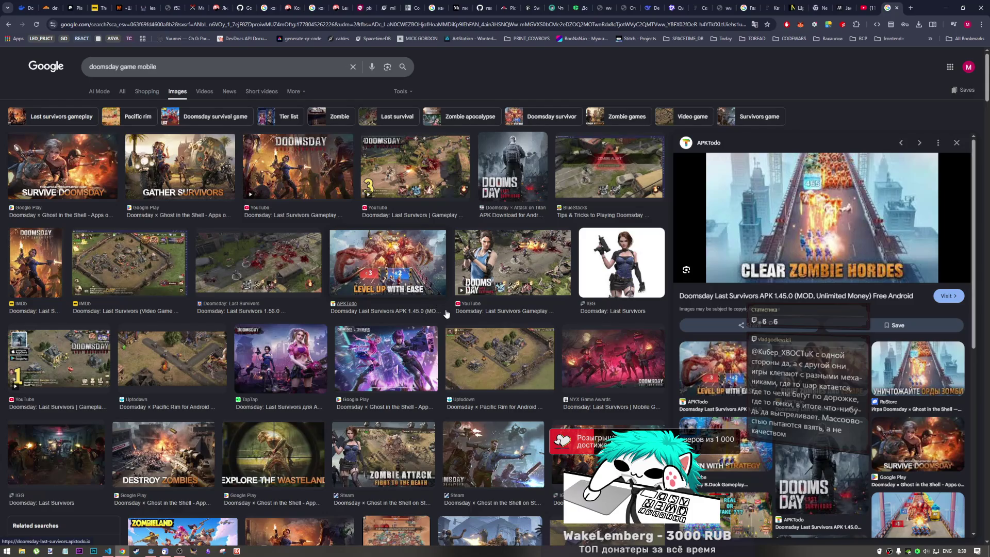
Step: Preview the apk.dog 'Perfect Controls' Doomsday × Ghost in the Shell image
mouse_move(179, 551)
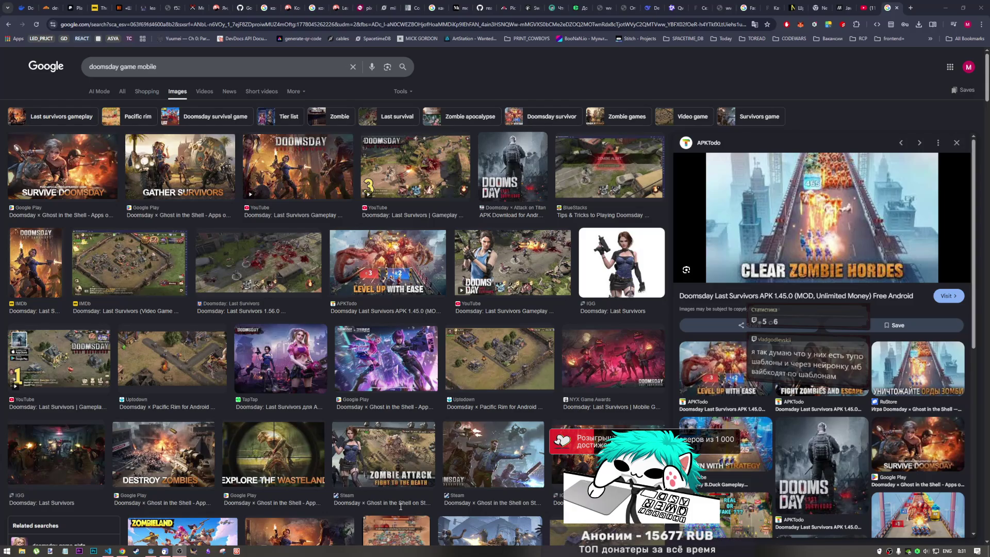
click(897, 510)
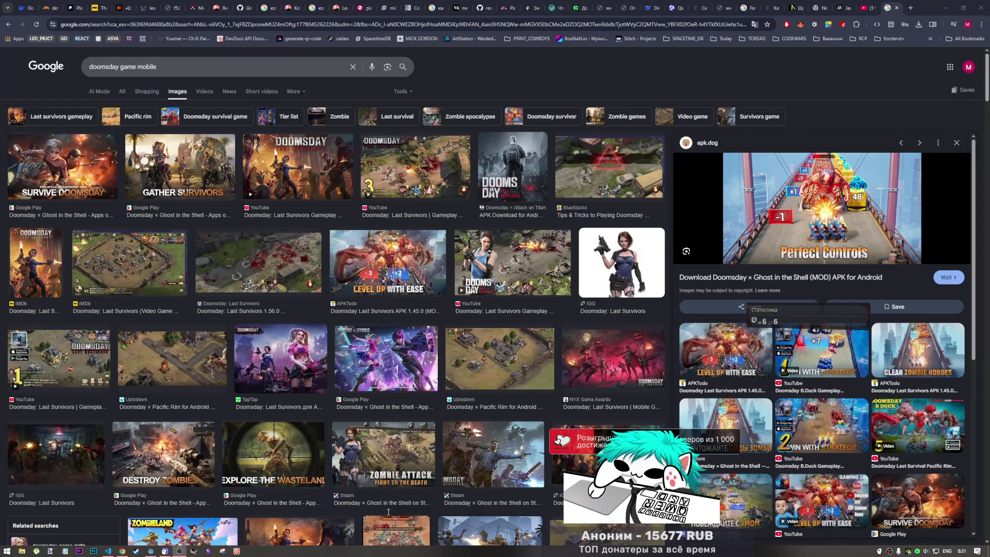
Step: Scroll further down the results and preview the Zombieland: Doomsday Survival Android image
click(843, 116)
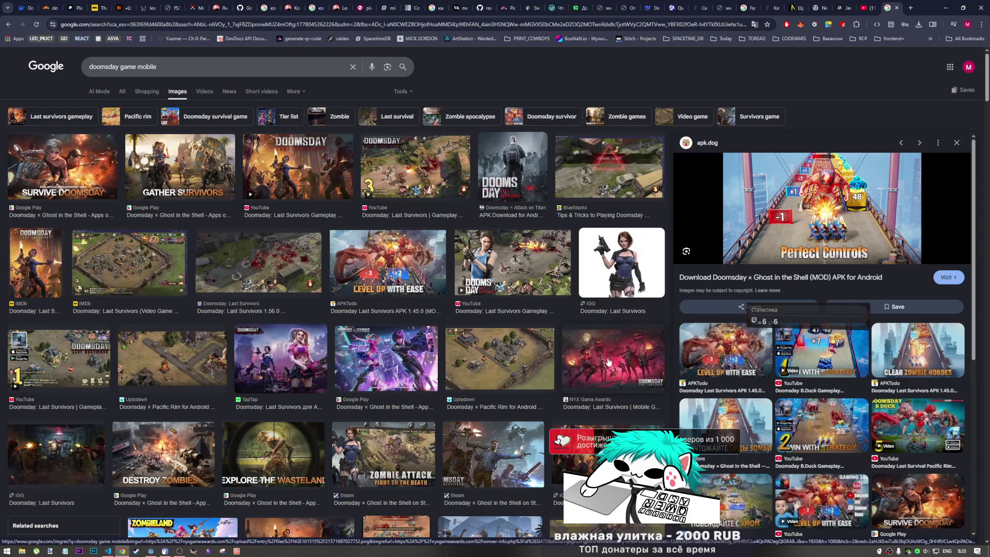
scroll(479, 377, down, 2)
scroll(479, 376, down, 7)
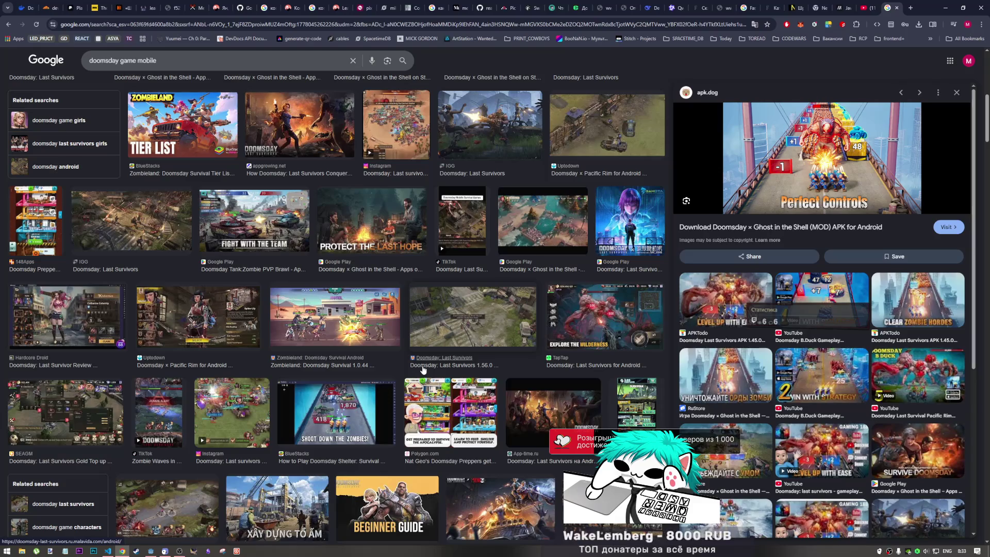
click(330, 326)
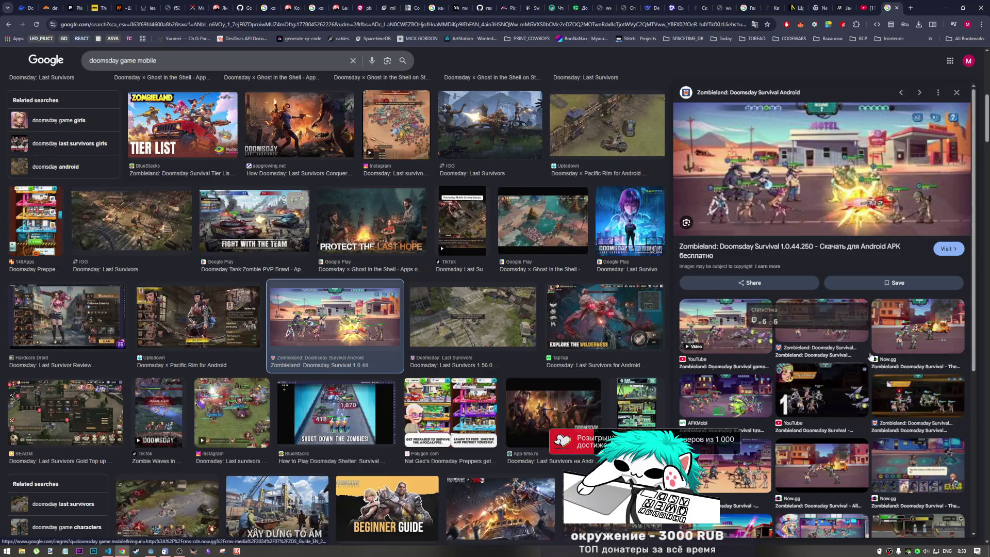
Step: View the AFKMobi battle, Master the Strategy, BlueStacks beginner's guide and Google Play Quick Level Up images
click(747, 394)
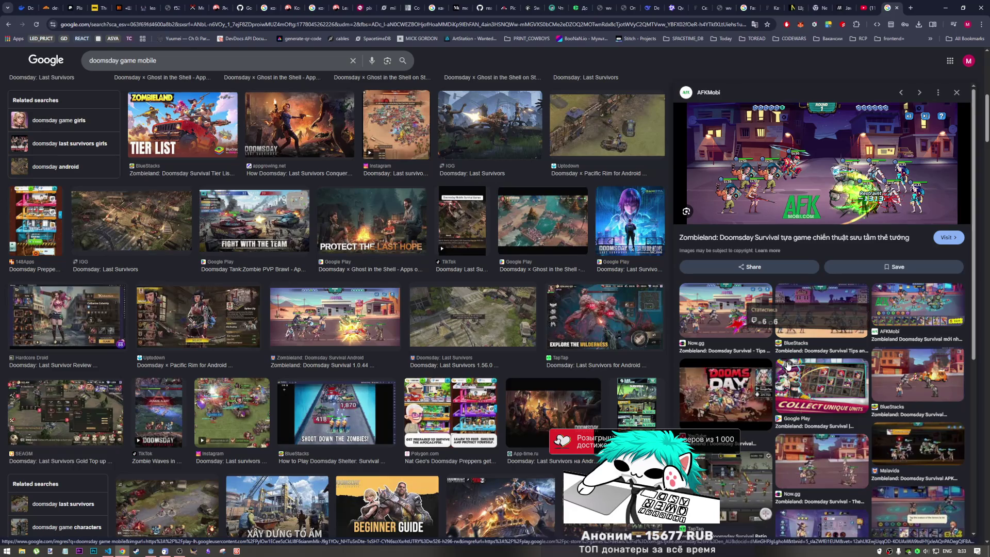
scroll(787, 364, down, 5)
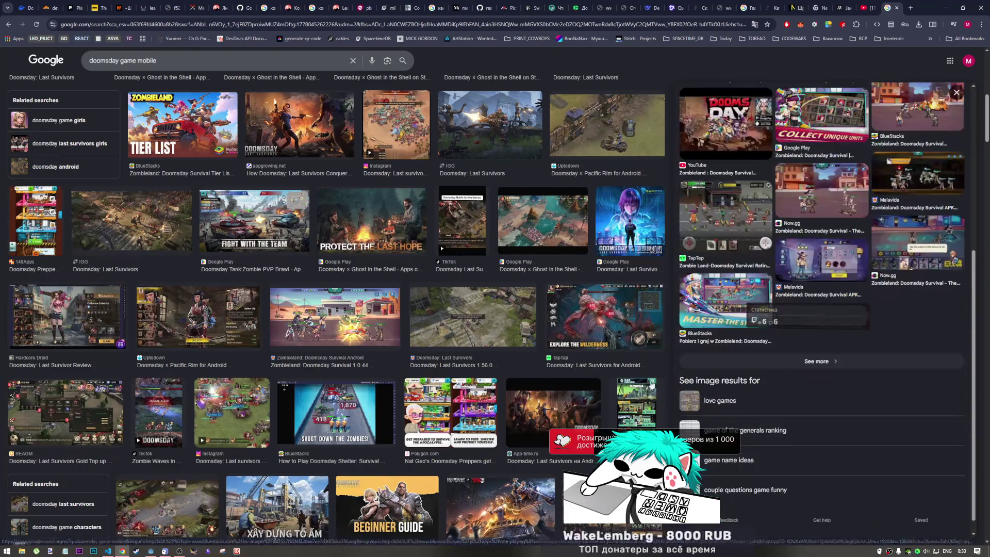
click(726, 302)
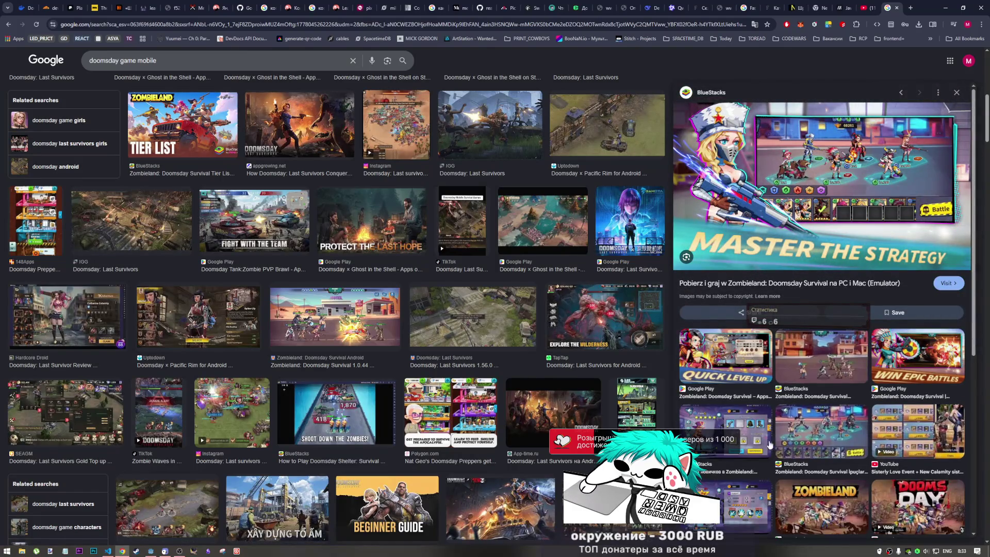
click(744, 438)
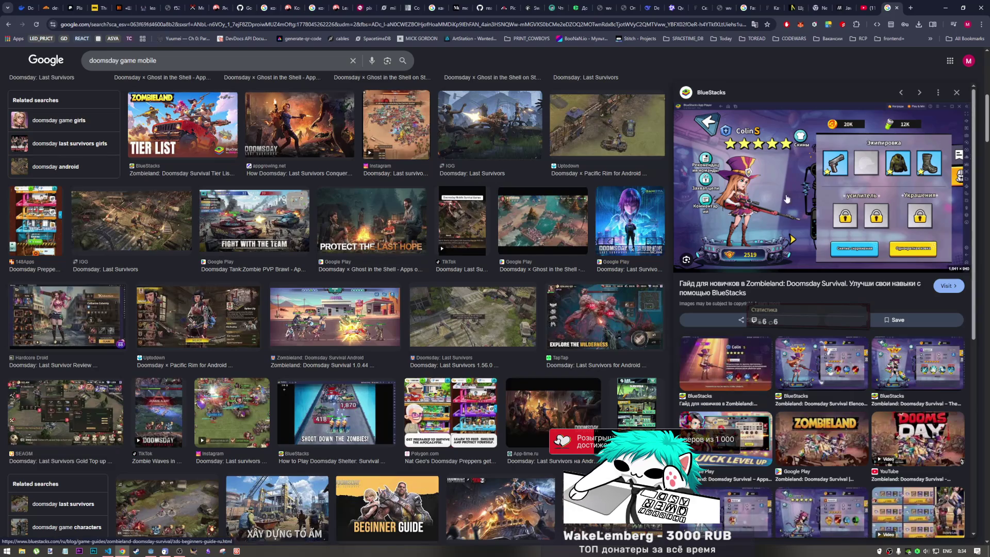
click(747, 450)
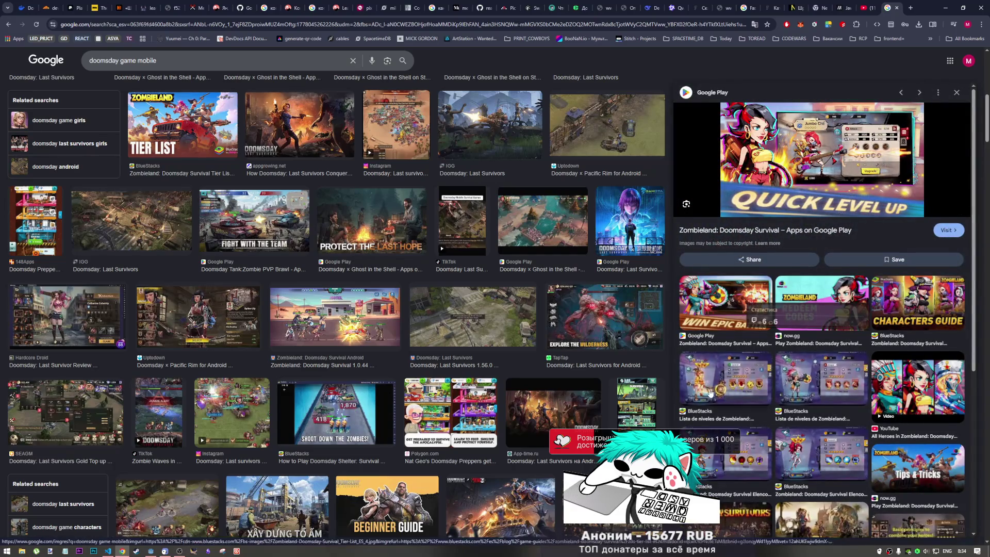
Step: View the hero tier list, FORTALECER EL EQUIPO, Now.gg tier list and BlueStacks best-and-worst-heroes images
click(726, 385)
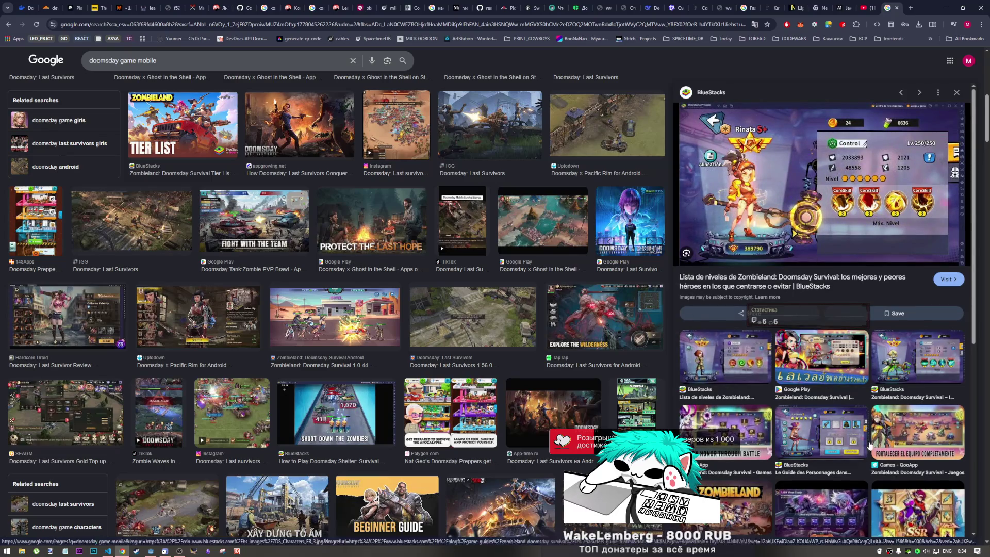
scroll(890, 435, down, 2)
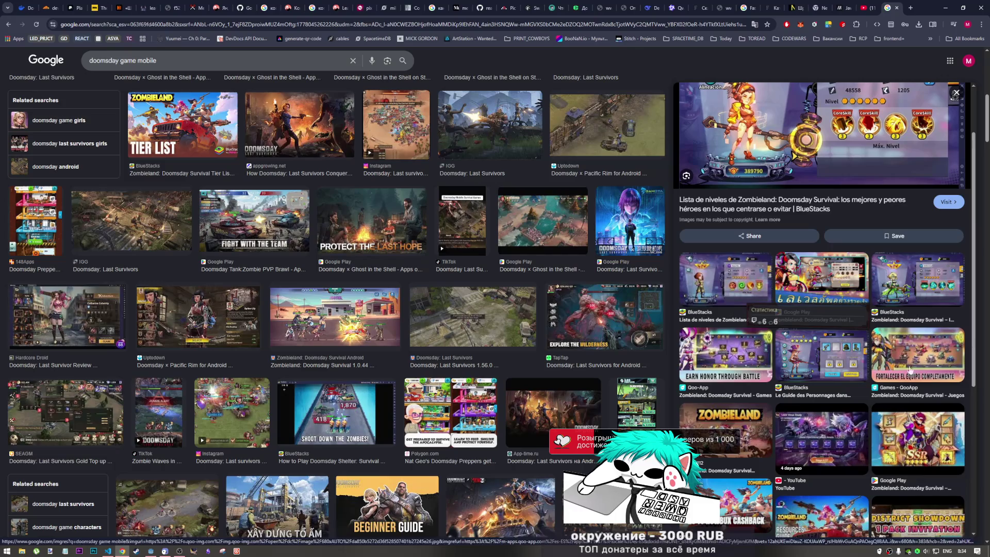
click(933, 344)
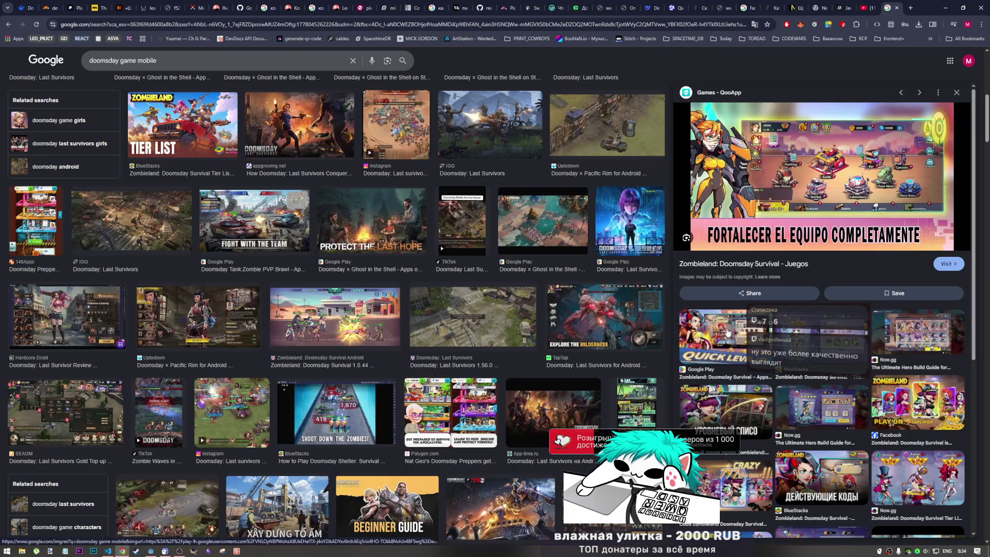
scroll(901, 354, down, 2)
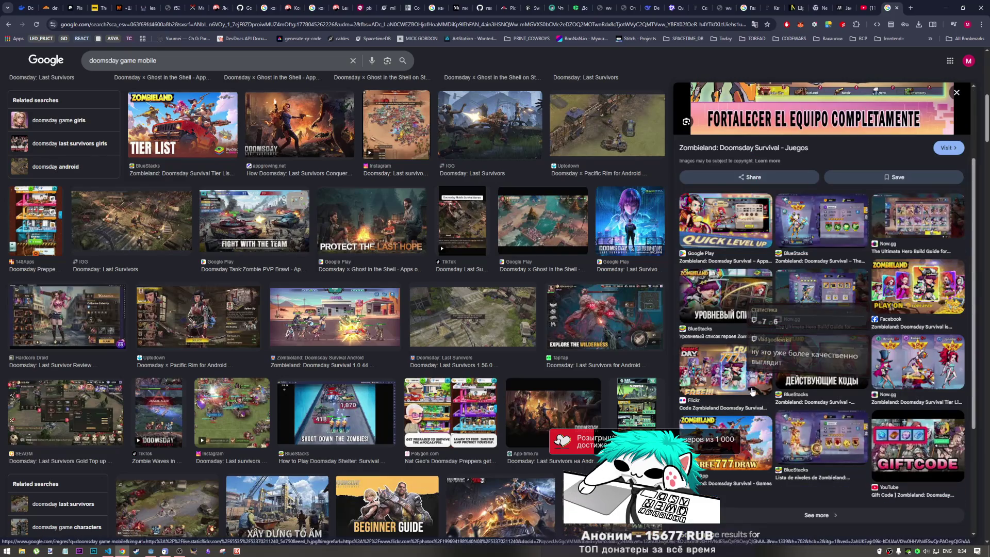
click(900, 355)
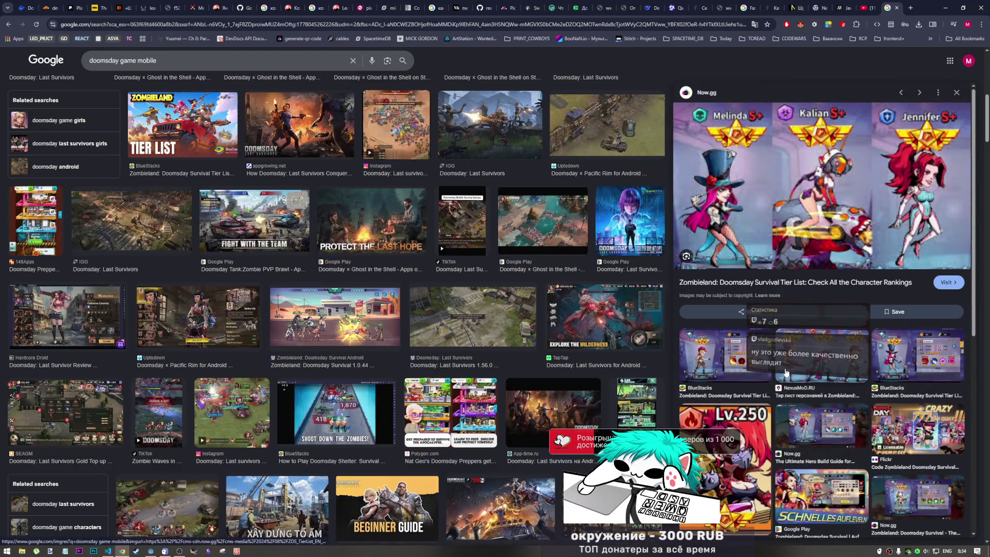
click(719, 365)
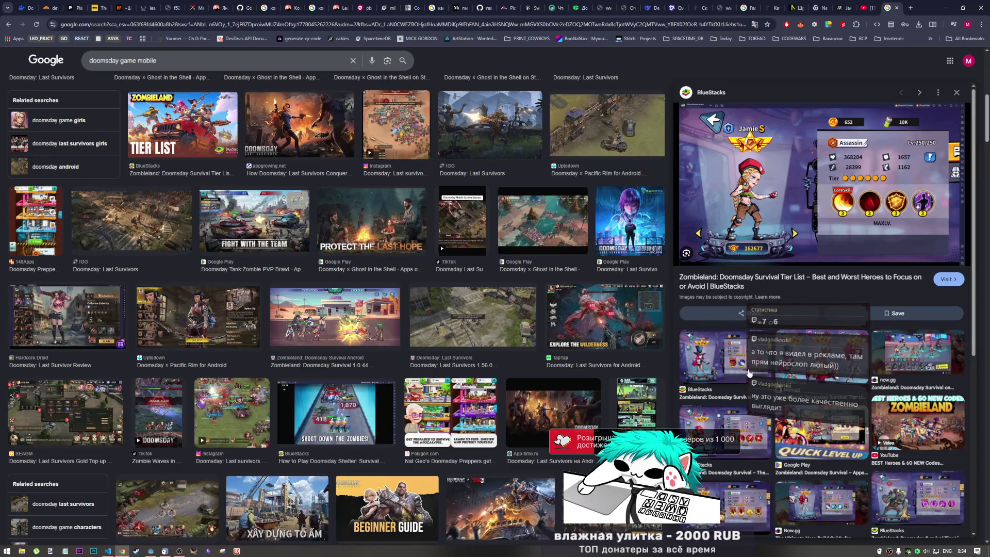
scroll(743, 370, down, 3)
scroll(730, 367, down, 3)
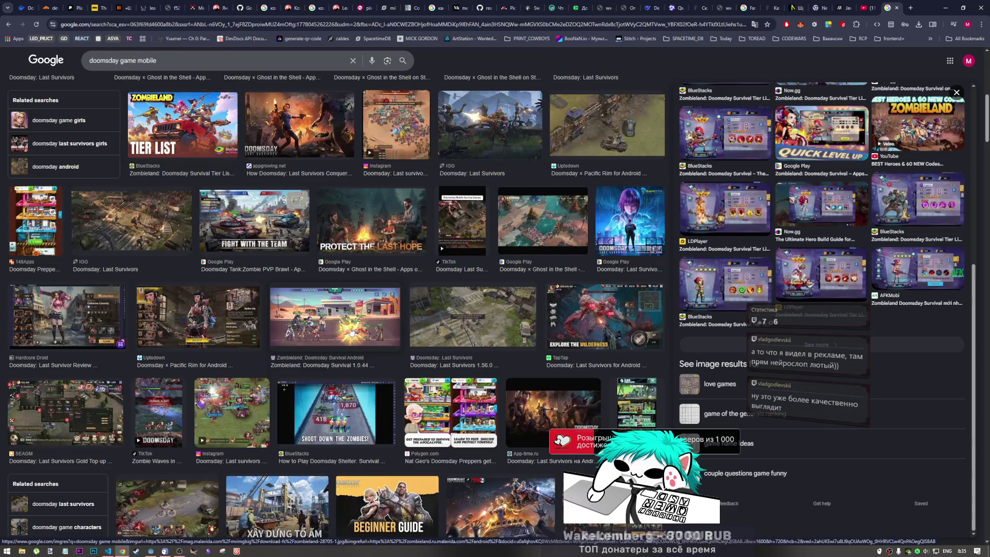
scroll(327, 193, up, 4)
scroll(321, 199, up, 5)
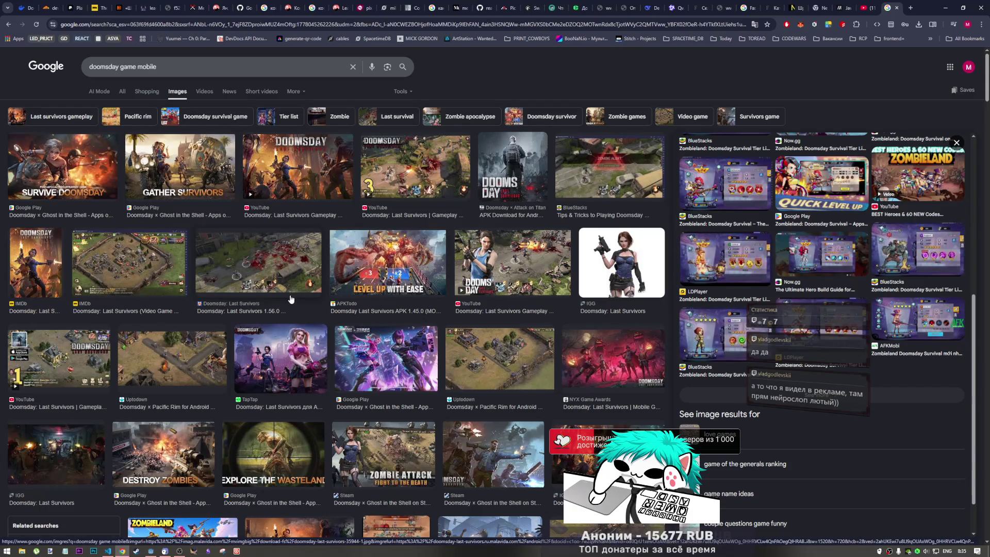
scroll(296, 293, down, 4)
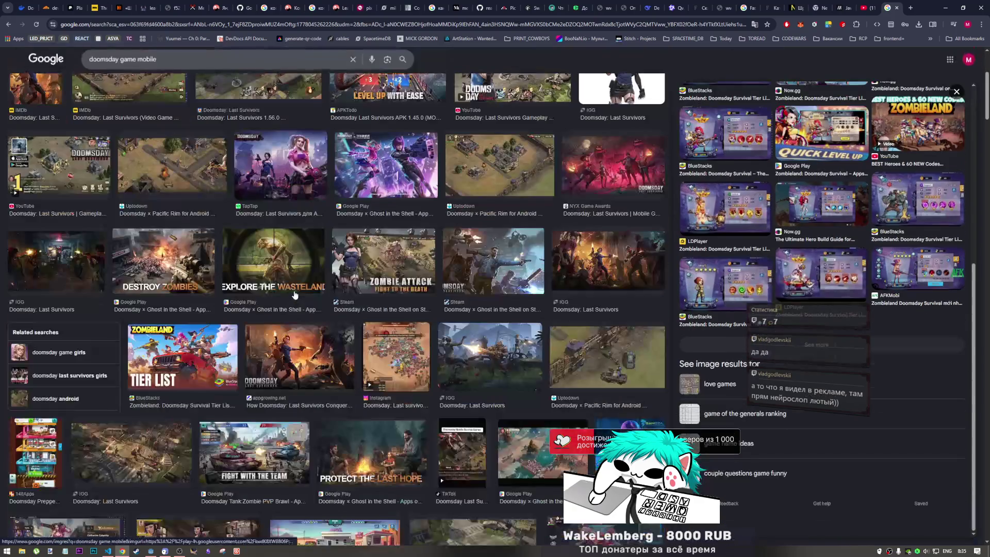
scroll(292, 299, down, 3)
scroll(290, 303, down, 2)
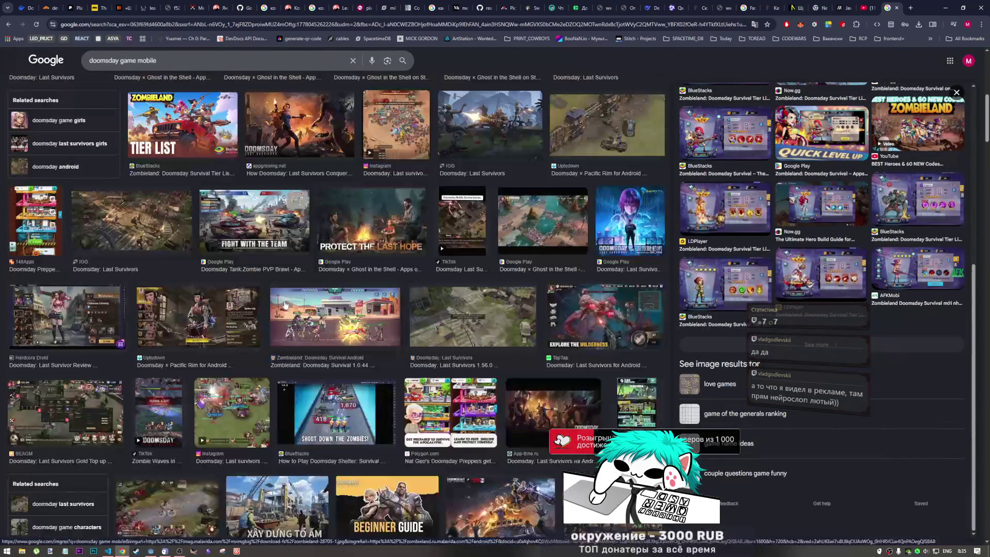
click(343, 305)
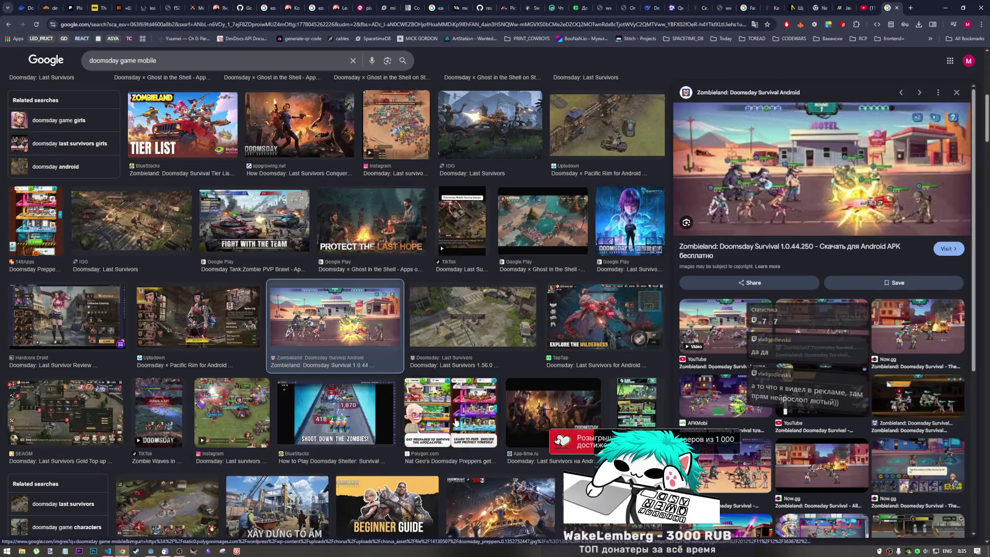
Step: View the BlueStacks Conseils et Astuces saloon battle image and scroll through more results
scroll(351, 309, down, 3)
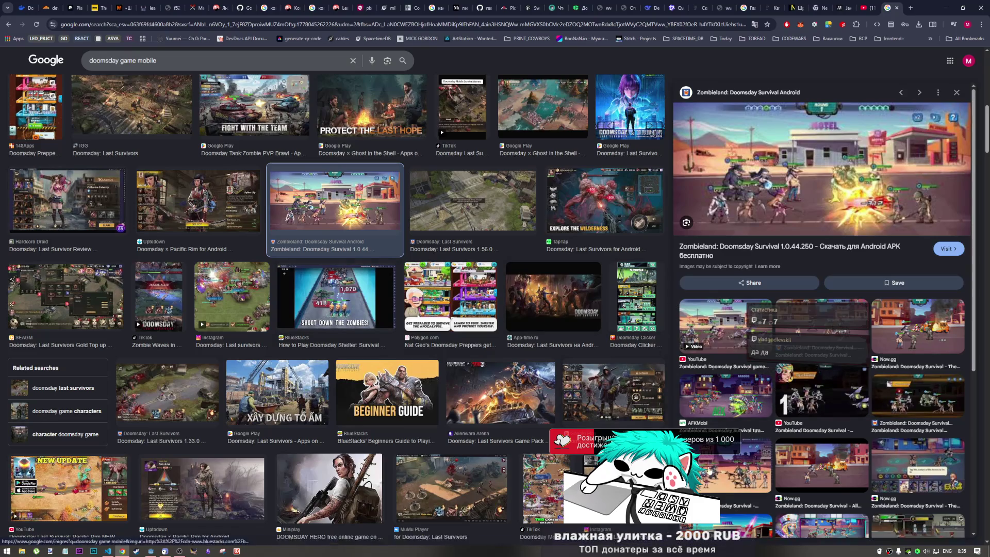
click(710, 472)
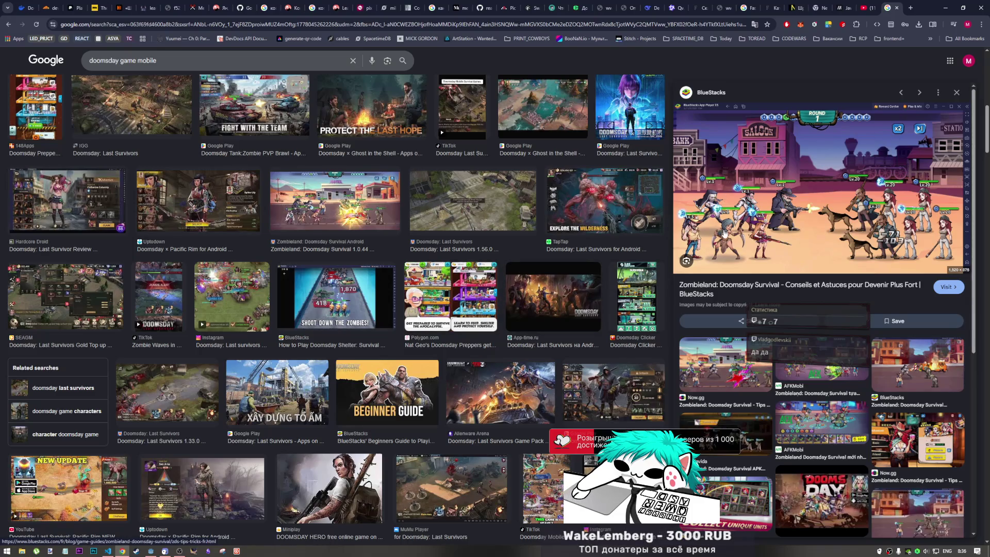
scroll(800, 459, down, 5)
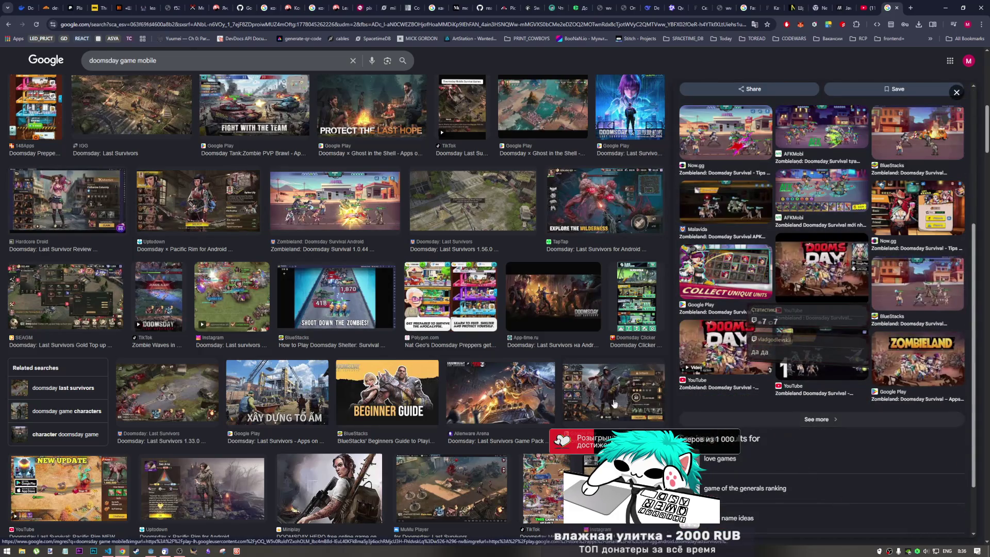
scroll(574, 383, down, 2)
scroll(574, 384, down, 2)
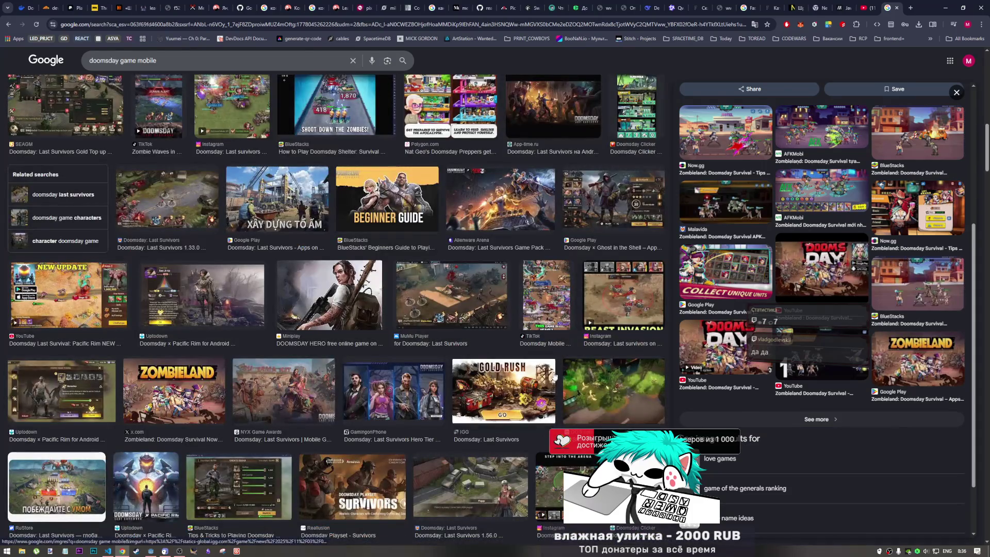
scroll(555, 375, up, 5)
scroll(555, 375, up, 10)
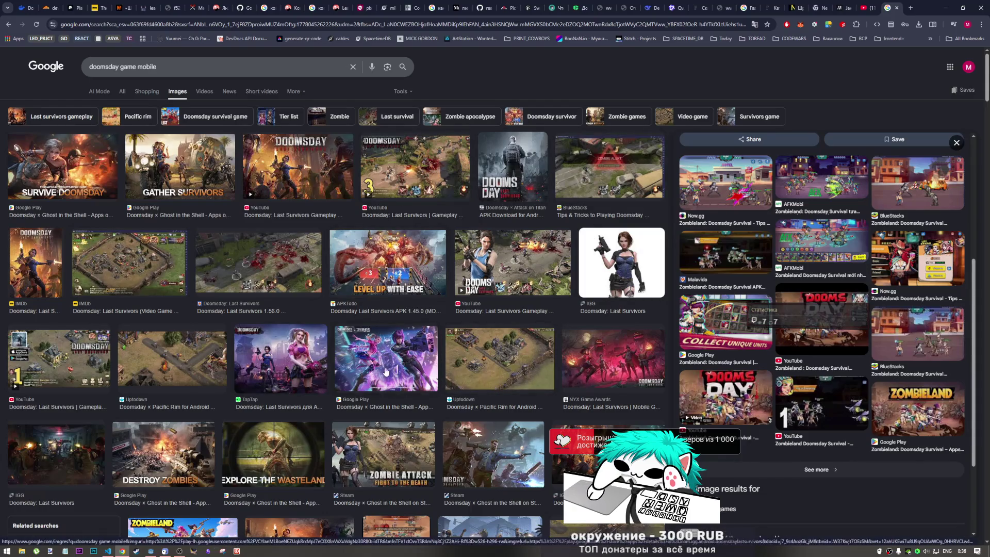
scroll(384, 375, down, 3)
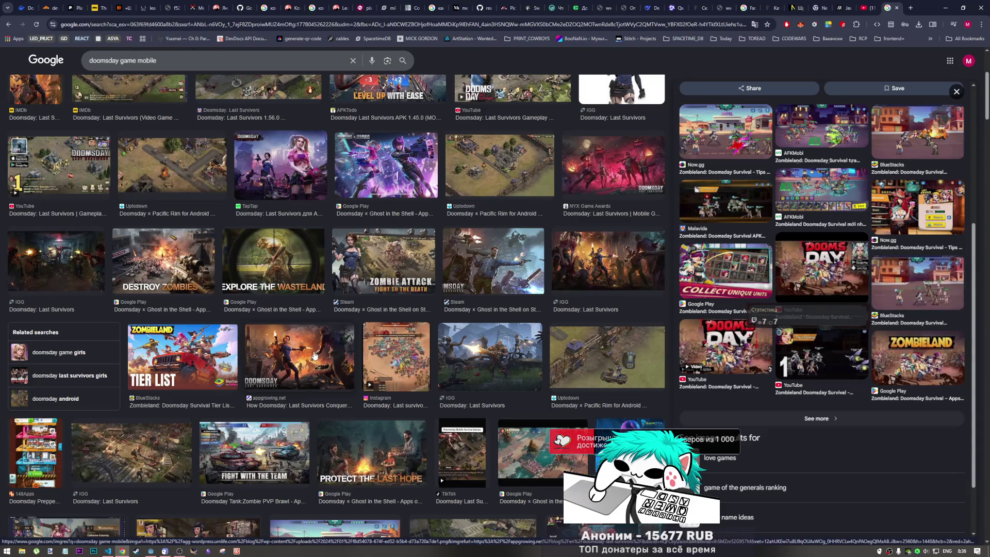
scroll(312, 354, down, 7)
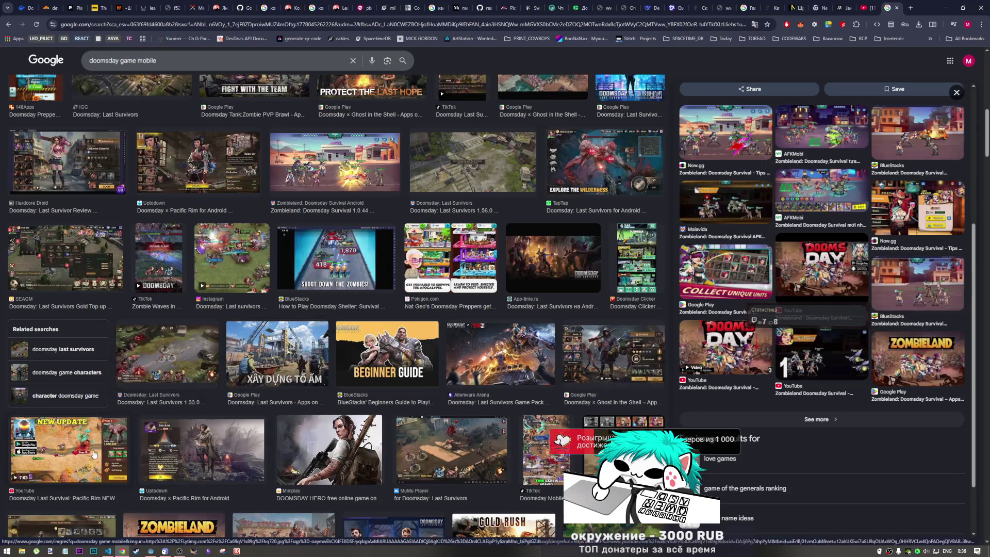
Step: Preview the Doomsday Last Survival: Pacific Rim NEW UPDATE video, then return to the Godot editor
click(96, 451)
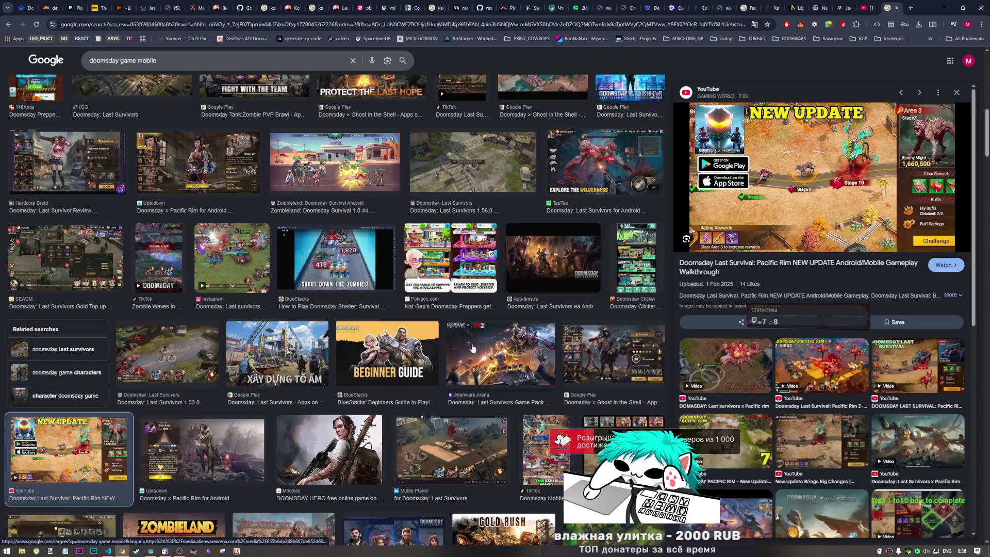
scroll(400, 332, down, 2)
scroll(400, 333, down, 1)
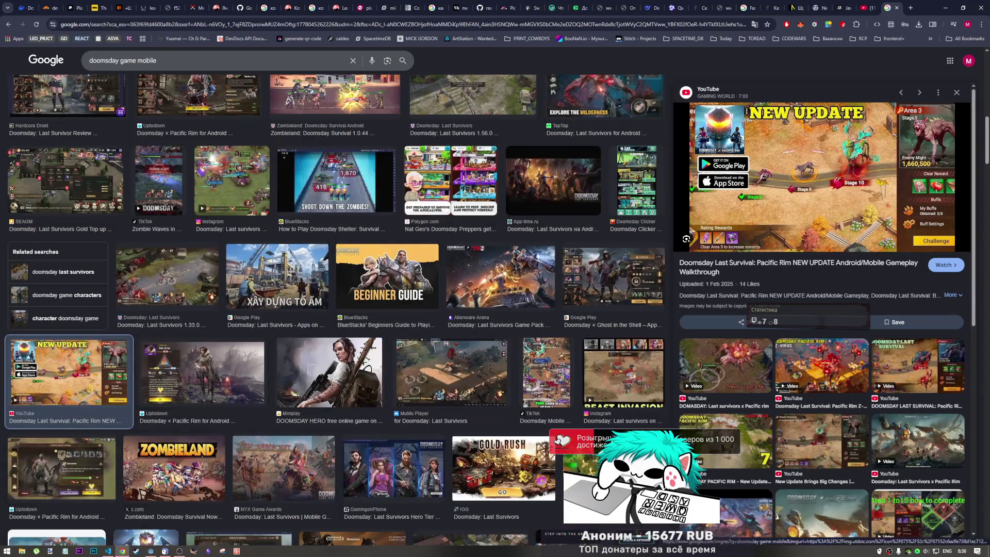
click(151, 552)
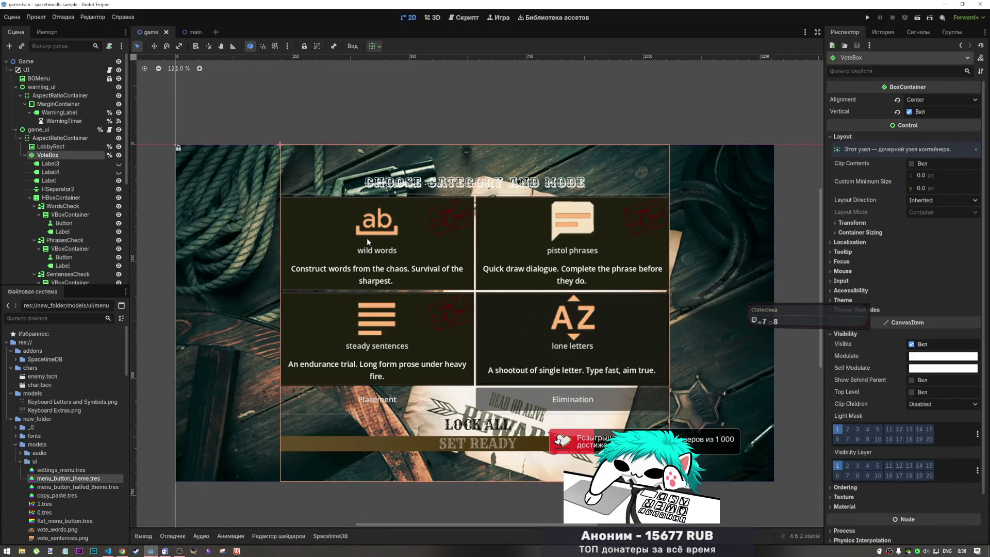
scroll(367, 237, down, 1)
scroll(356, 241, up, 2)
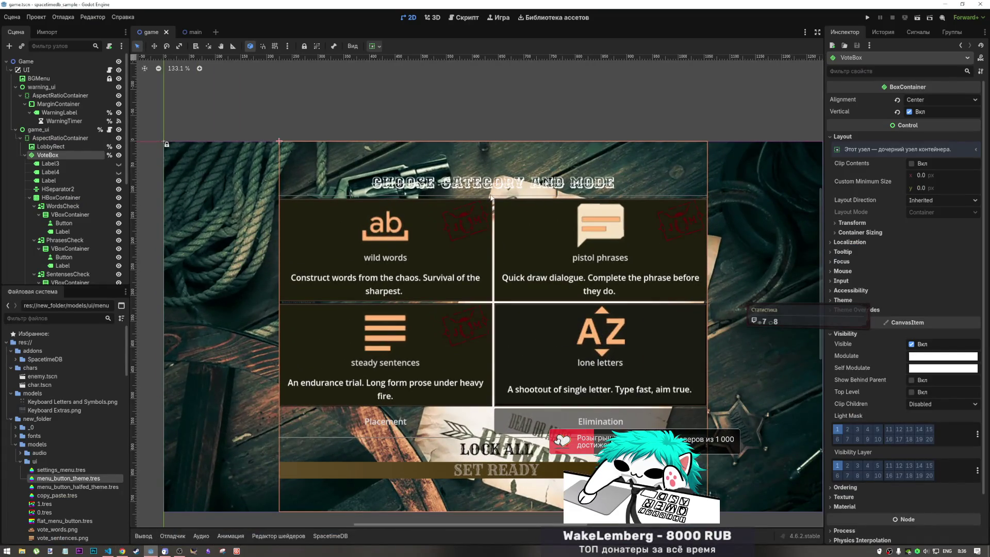
click(473, 114)
scroll(454, 187, down, 5)
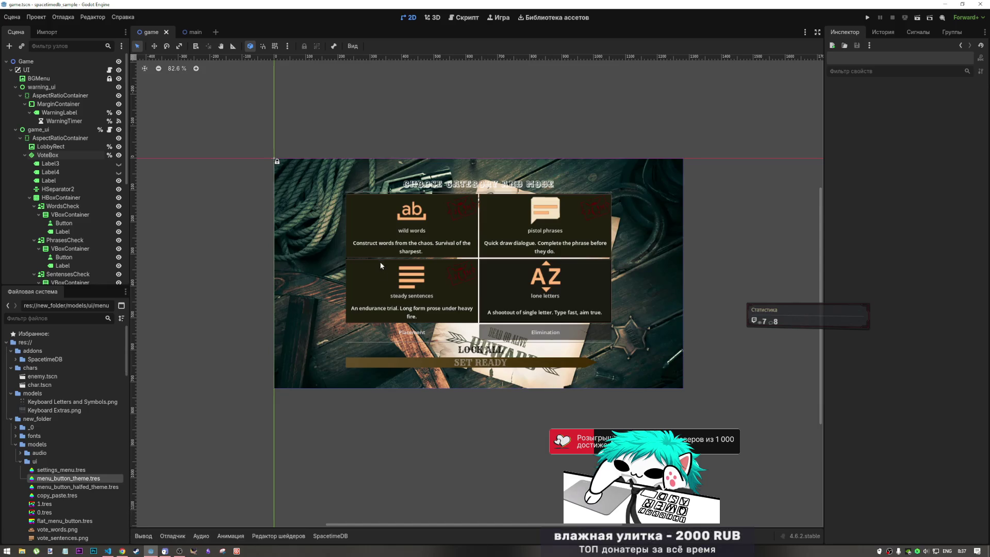
click(407, 228)
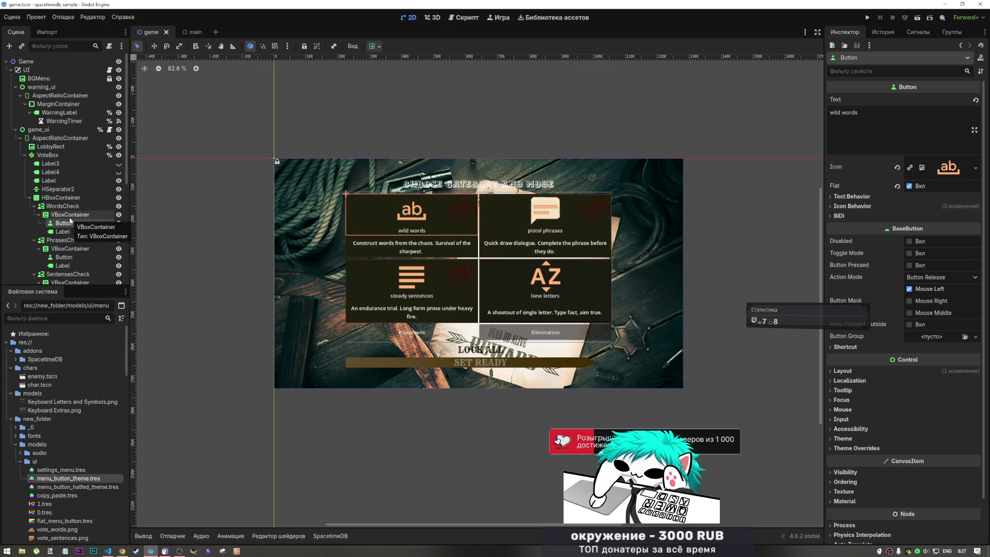
click(68, 222)
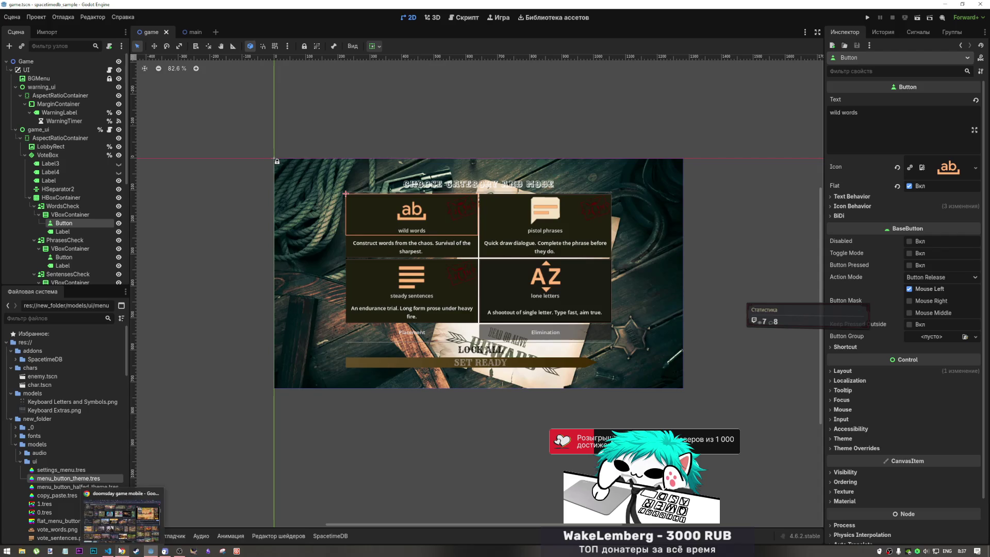
click(119, 535)
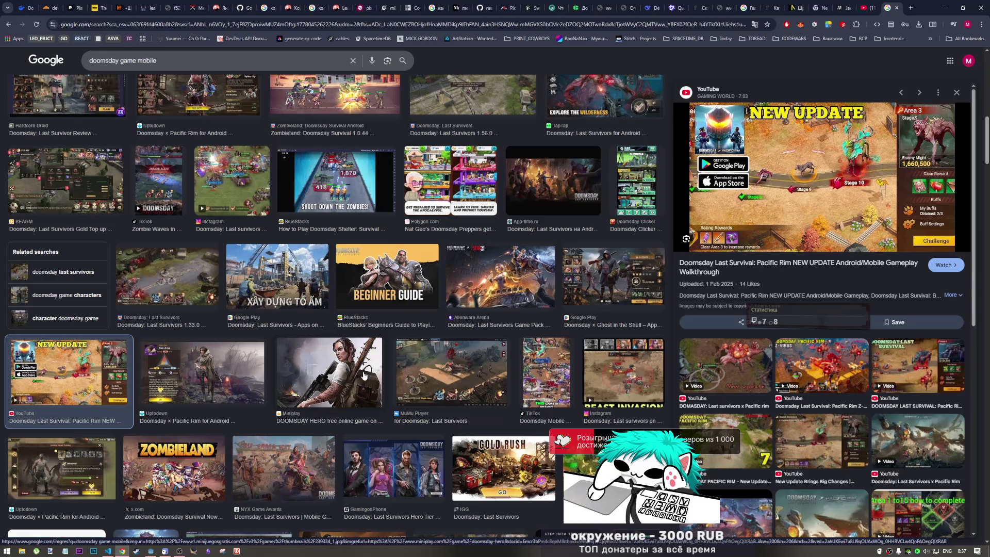
Step: Preview the now.gg Zombieland hero build guide image and open its page
scroll(454, 418, down, 10)
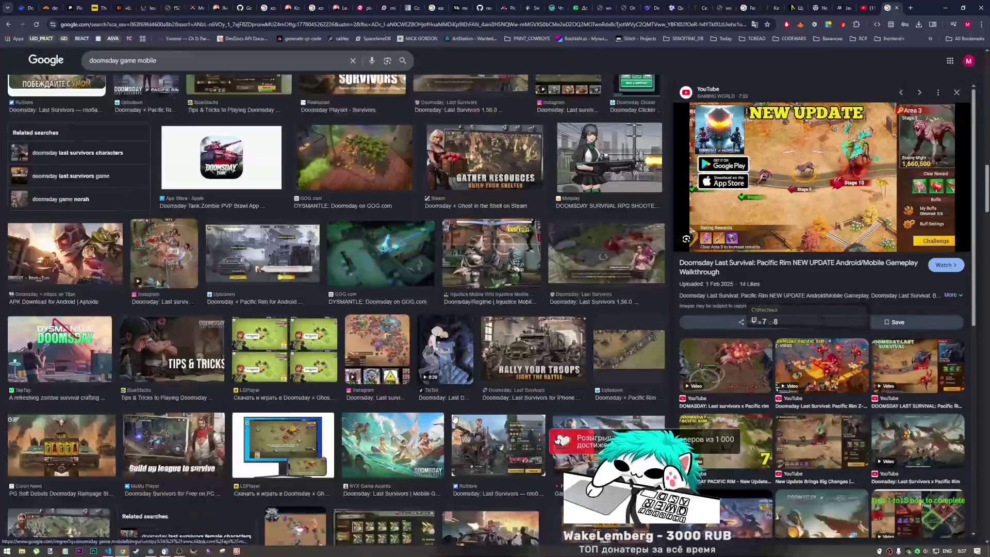
scroll(454, 419, down, 1)
scroll(147, 394, down, 1)
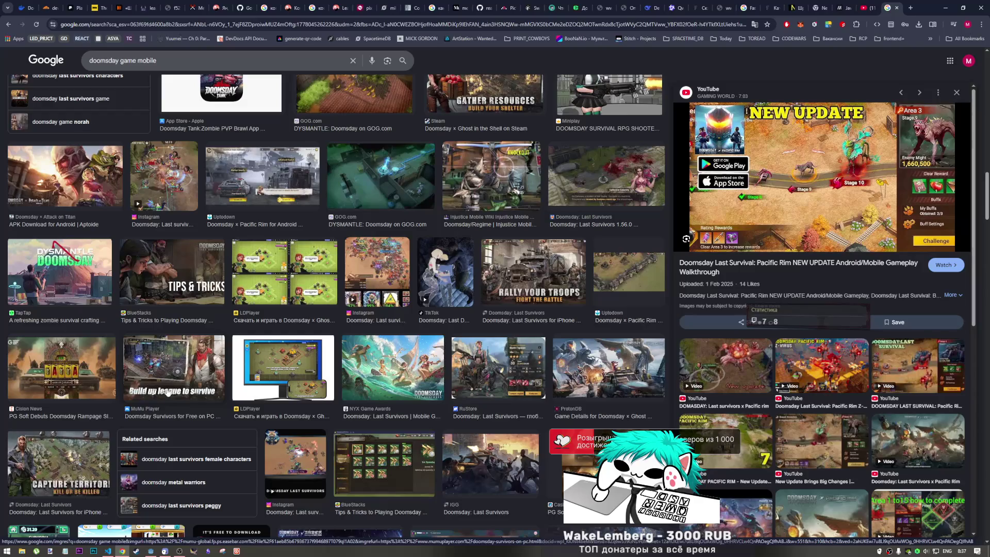
scroll(313, 411, down, 1)
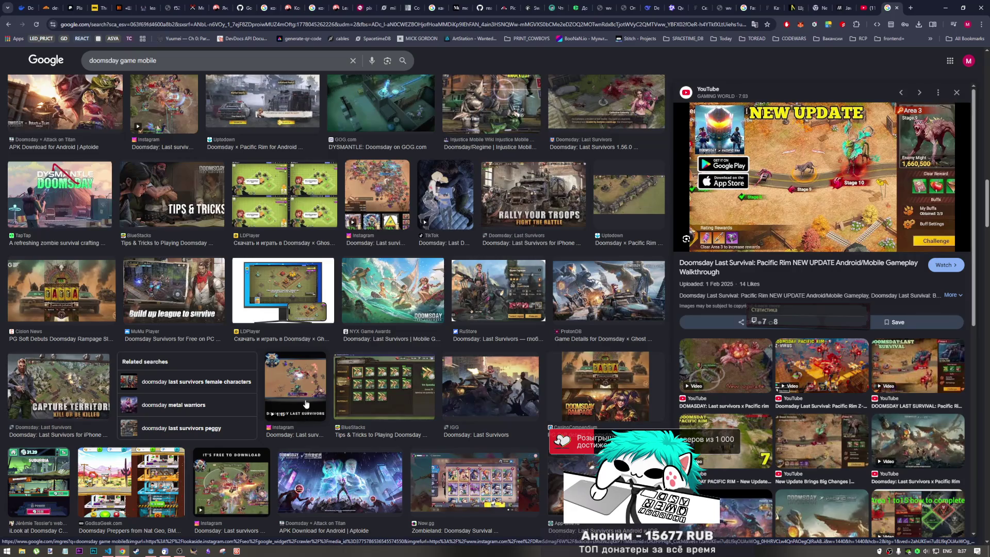
scroll(306, 403, down, 1)
click(450, 418)
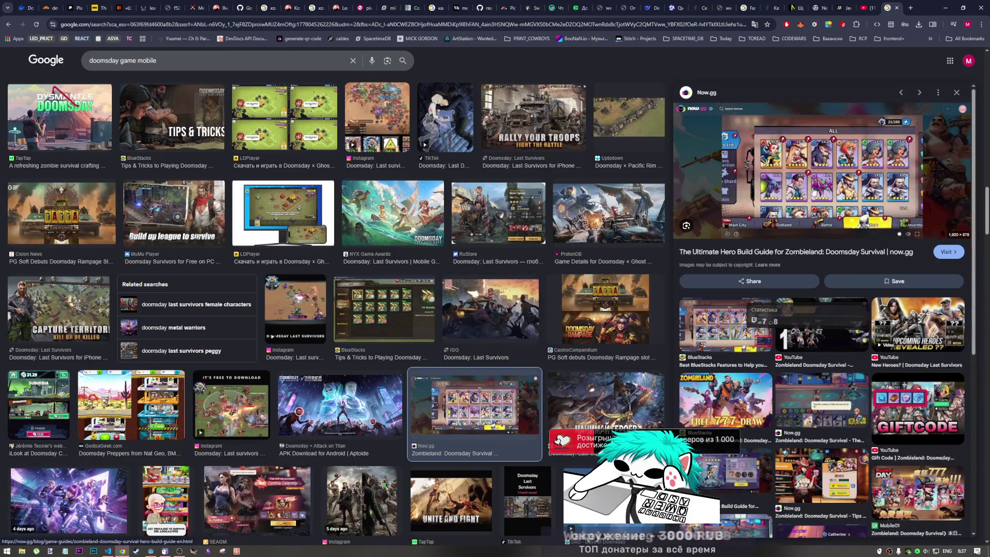
click(824, 159)
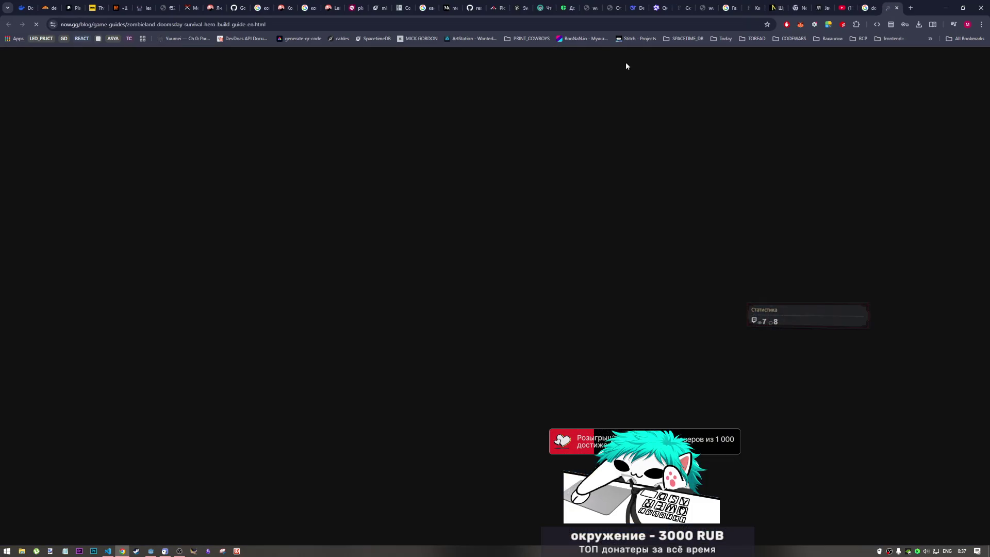
Step: Scroll the now.gg hero build guide to 'What Are Hero Factions and Roles?' and inspect the hero roster screenshot
scroll(481, 333, down, 2)
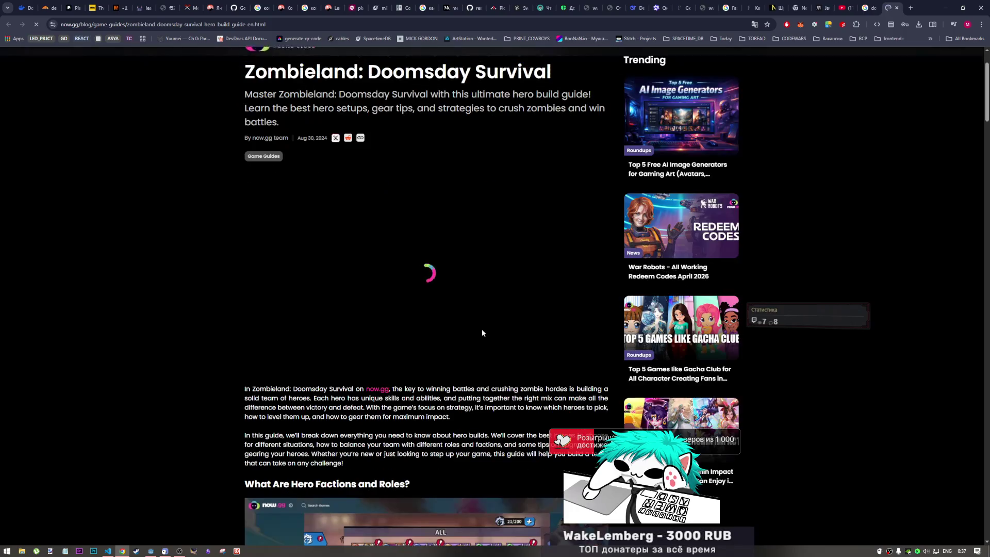
scroll(479, 311, down, 5)
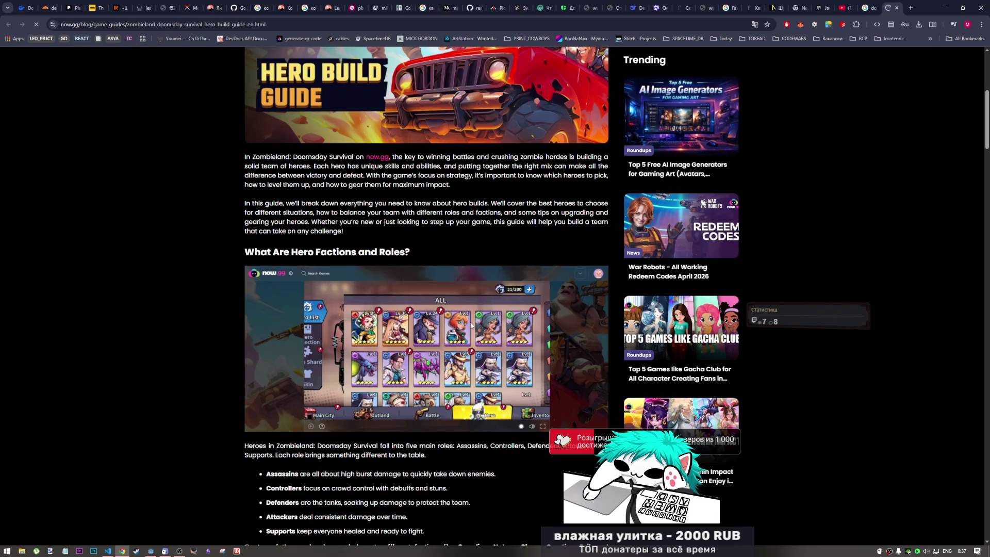
right_click(369, 340)
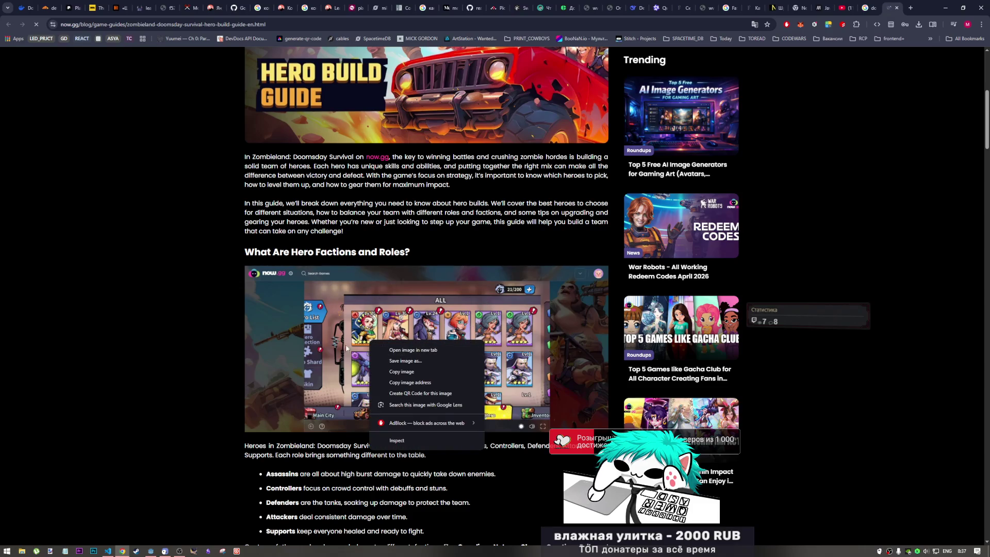
key(Escape)
right_click(471, 371)
key(Escape)
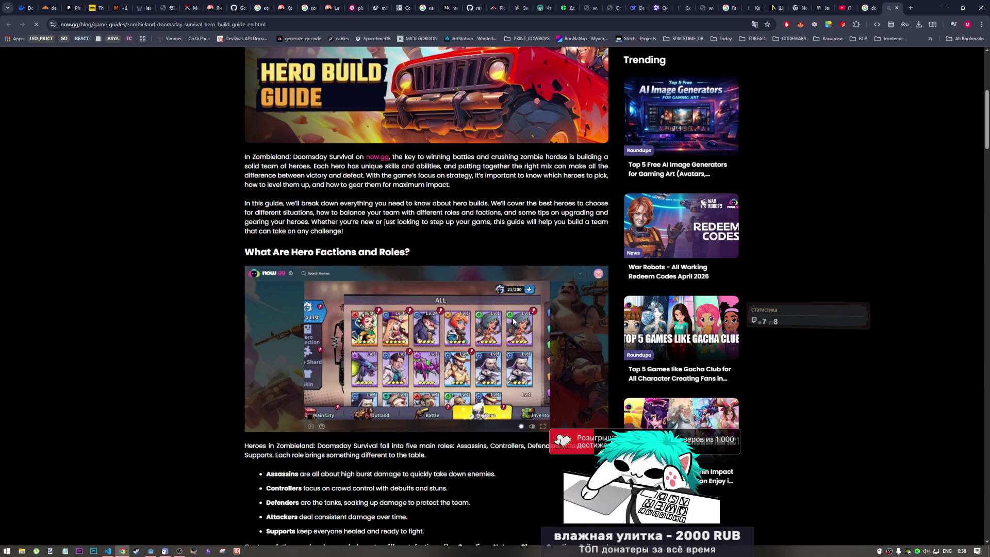
scroll(508, 376, down, 2)
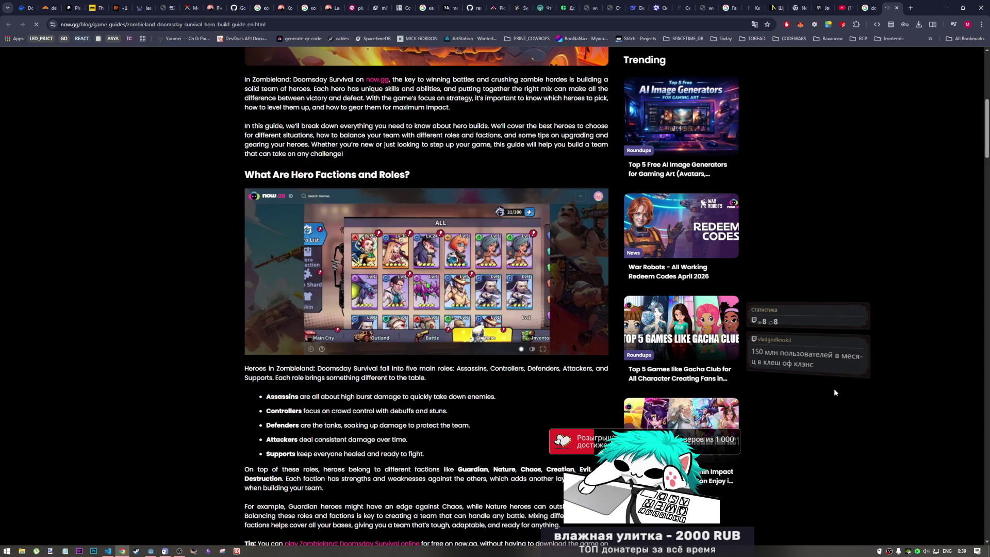
click(180, 550)
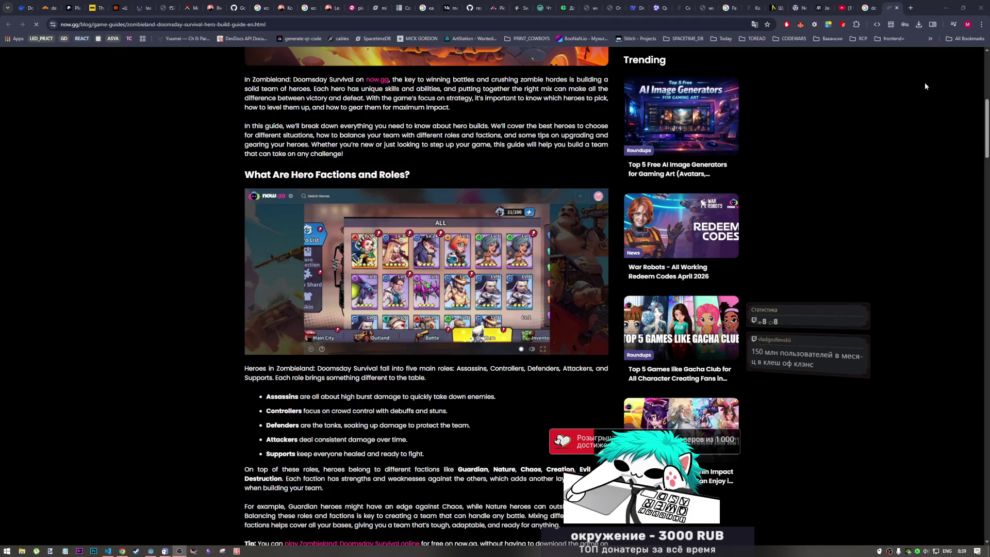
click(696, 23)
Step: Search for 'clash of clans', switch to image results, and preview The MV Current's base screenshot
text(сдфыр)
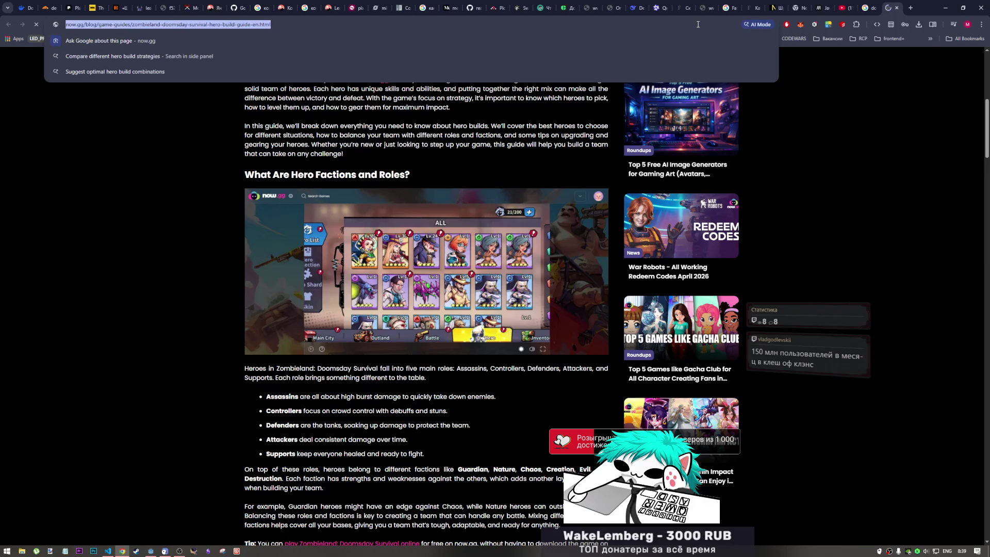
text( ша сдфты)
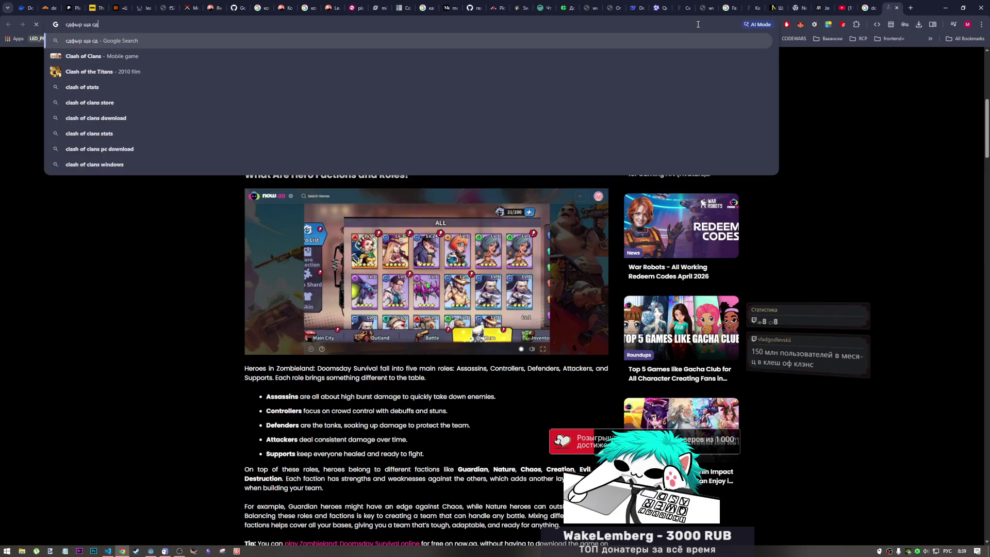
key(Return)
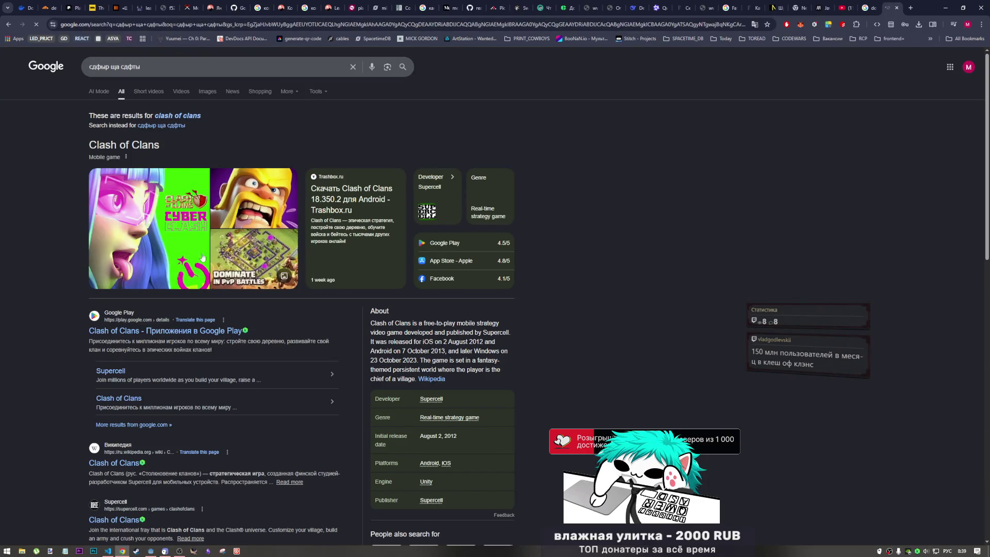
click(208, 91)
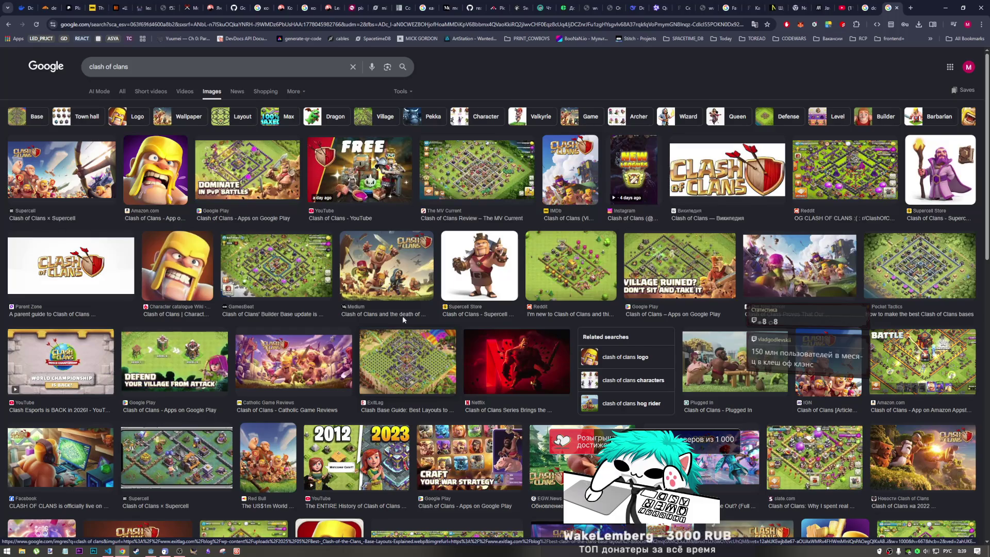
click(488, 175)
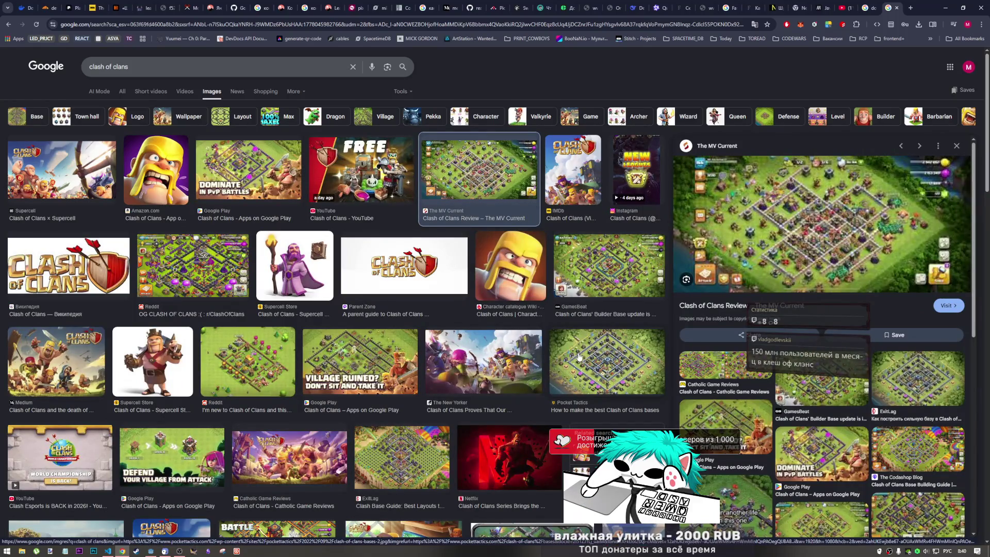
Step: Preview the Reddit 'OG CLASH OF CLANS' base image and open it full-size in a new tab
scroll(751, 391, down, 4)
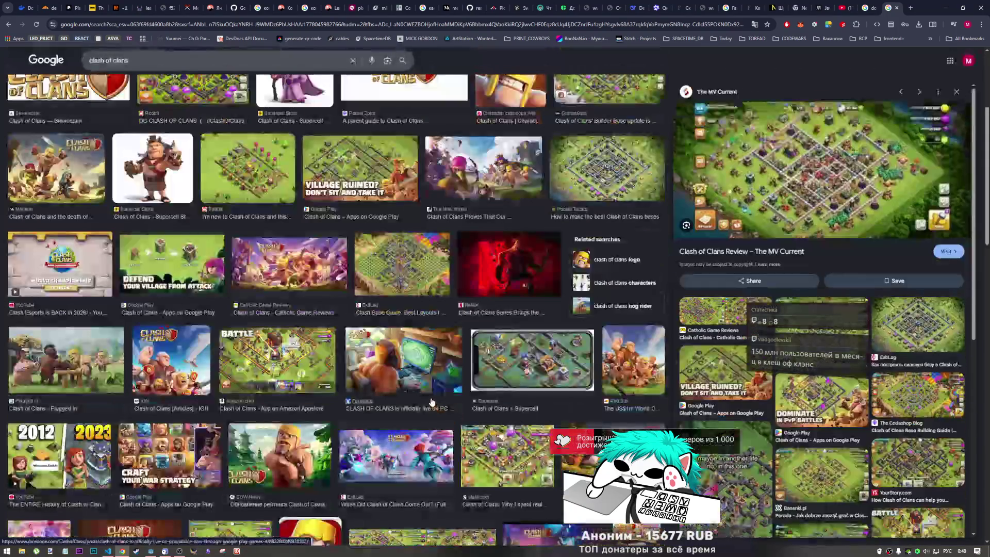
scroll(284, 365, down, 2)
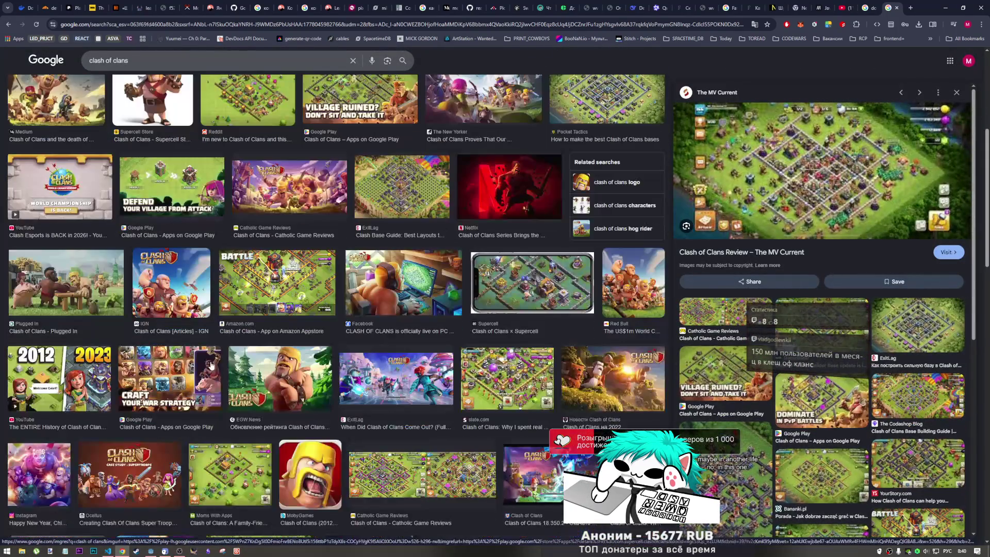
scroll(284, 366, up, 3)
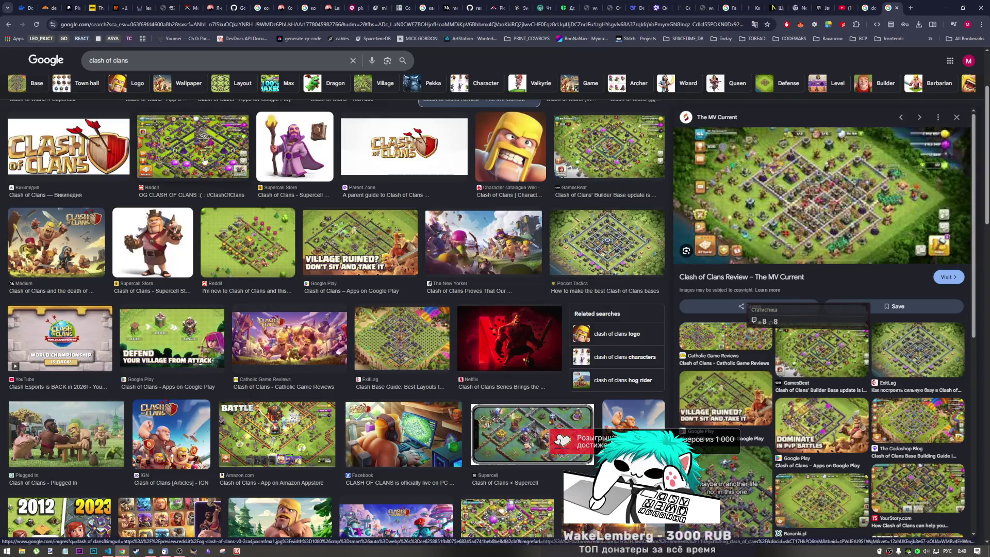
click(188, 176)
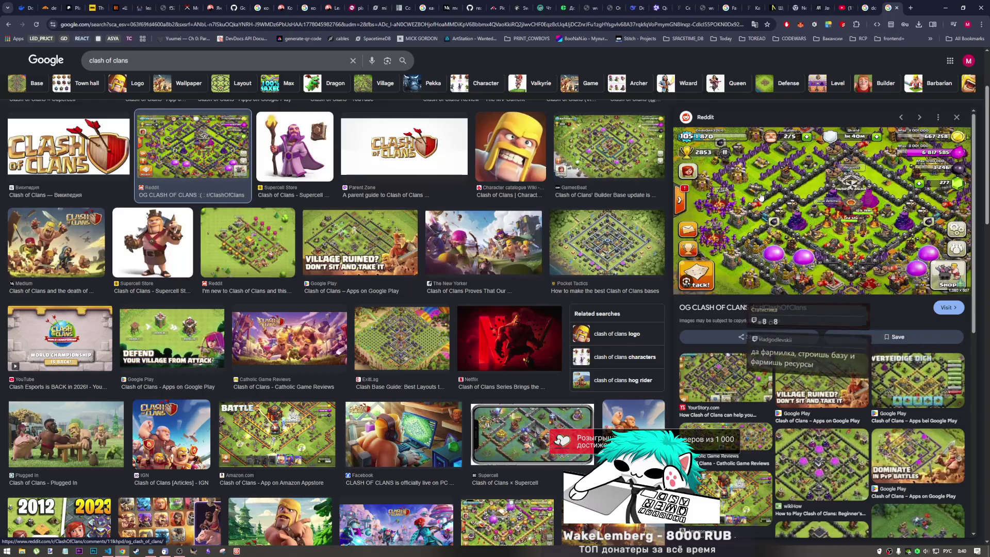
right_click(772, 217)
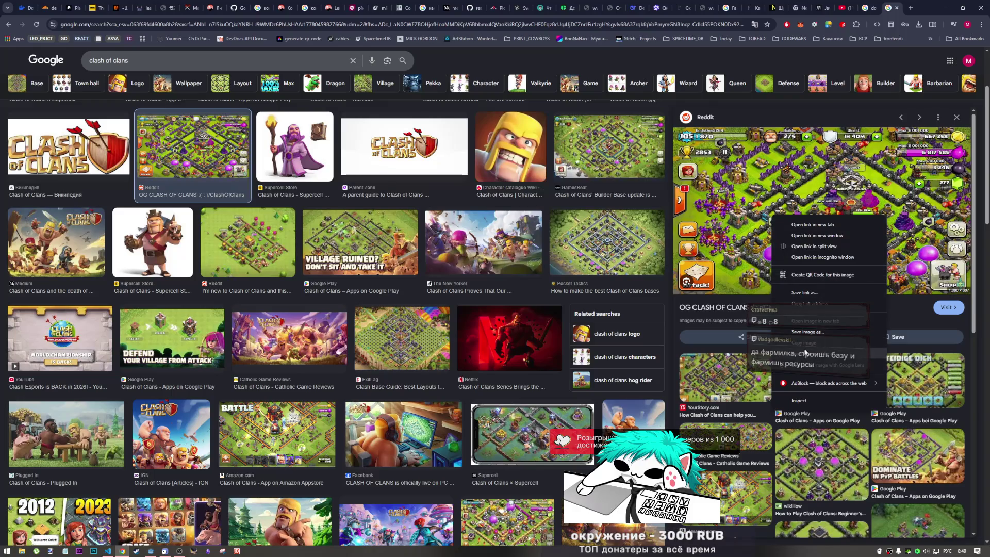
click(807, 320)
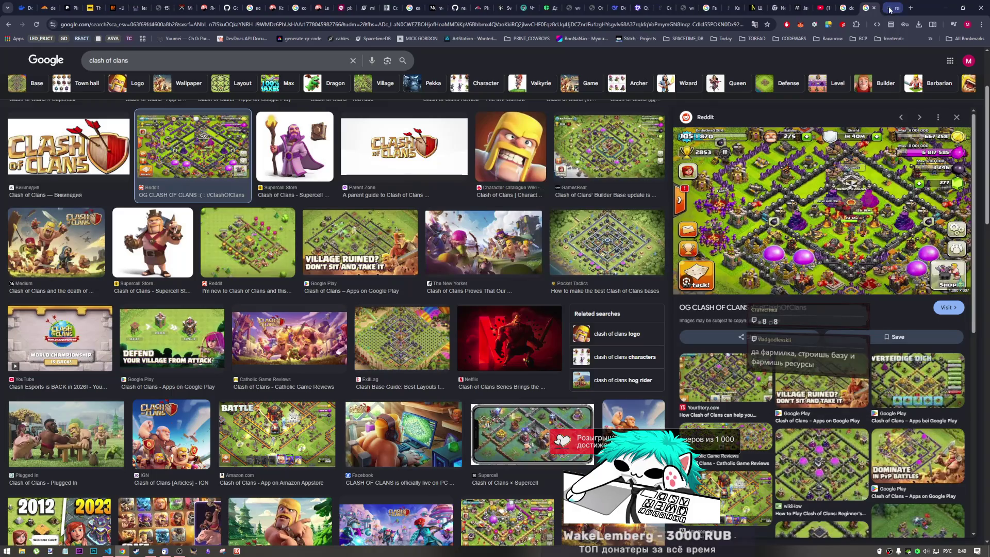
Step: View the full-size Reddit OG Clash of Clans base image, then close its tab
click(889, 9)
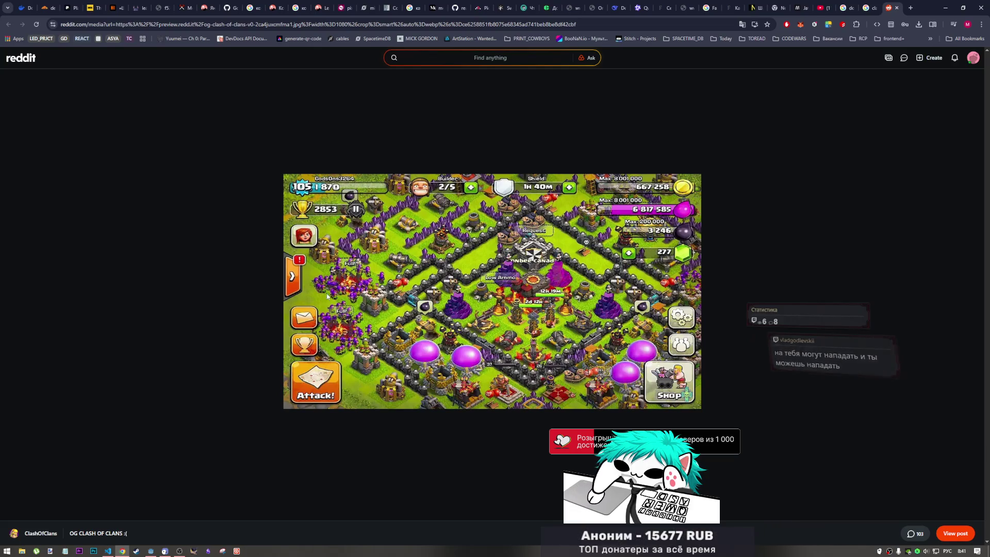
click(896, 9)
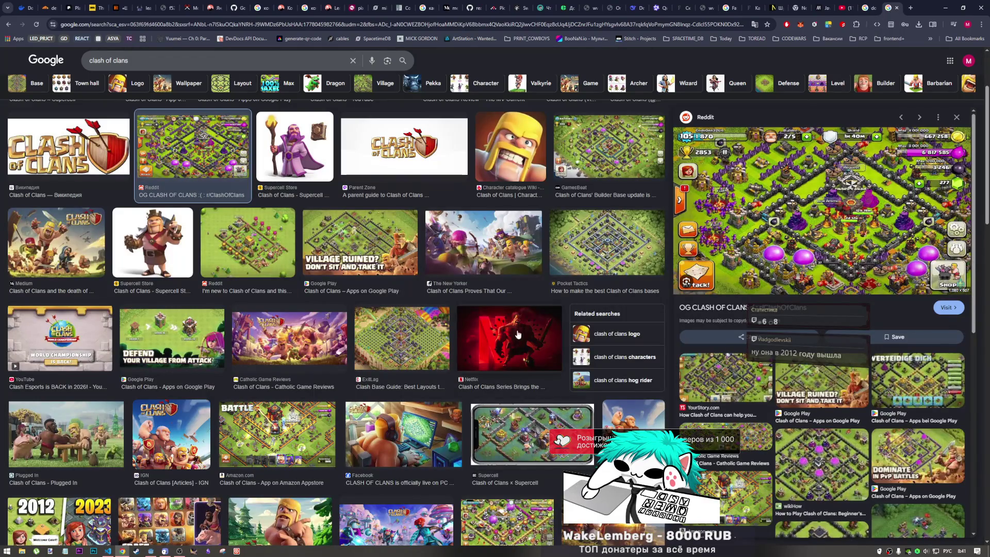
scroll(165, 227, down, 1)
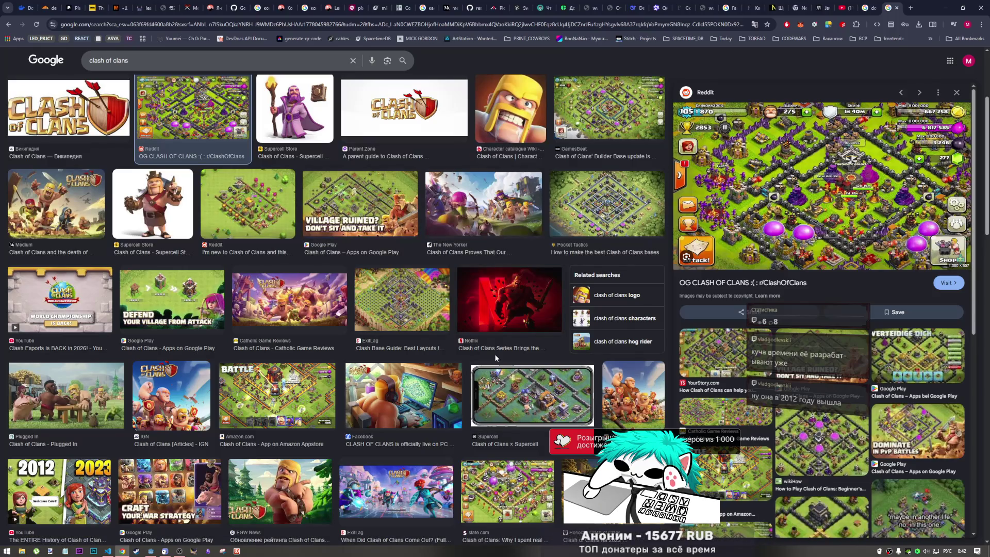
drag(134, 61, 81, 66)
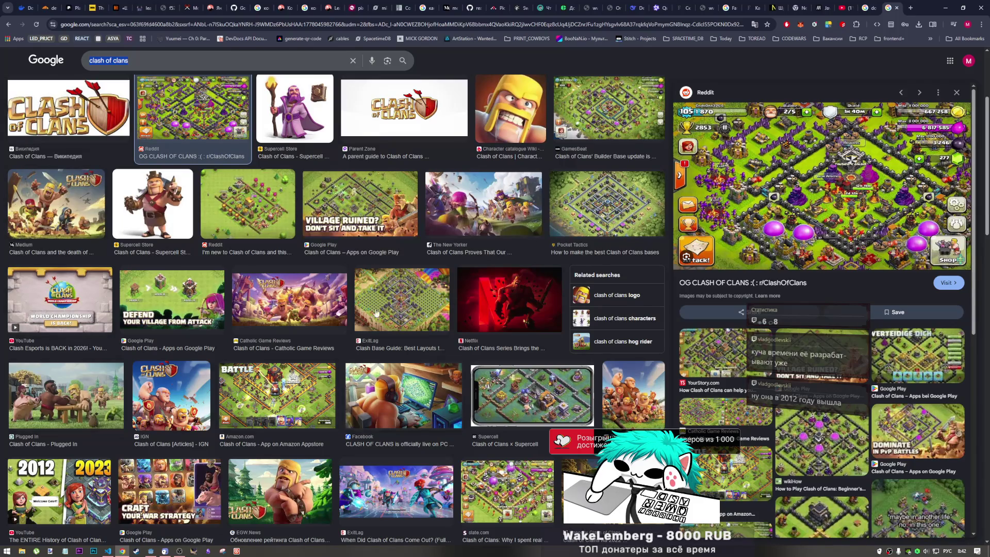
scroll(333, 449, down, 4)
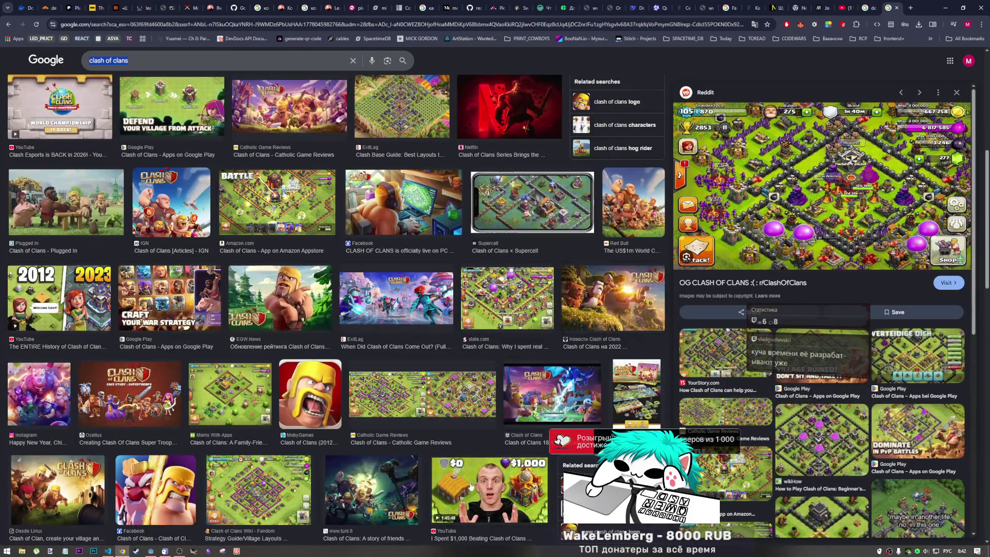
scroll(370, 490, down, 4)
scroll(370, 490, down, 9)
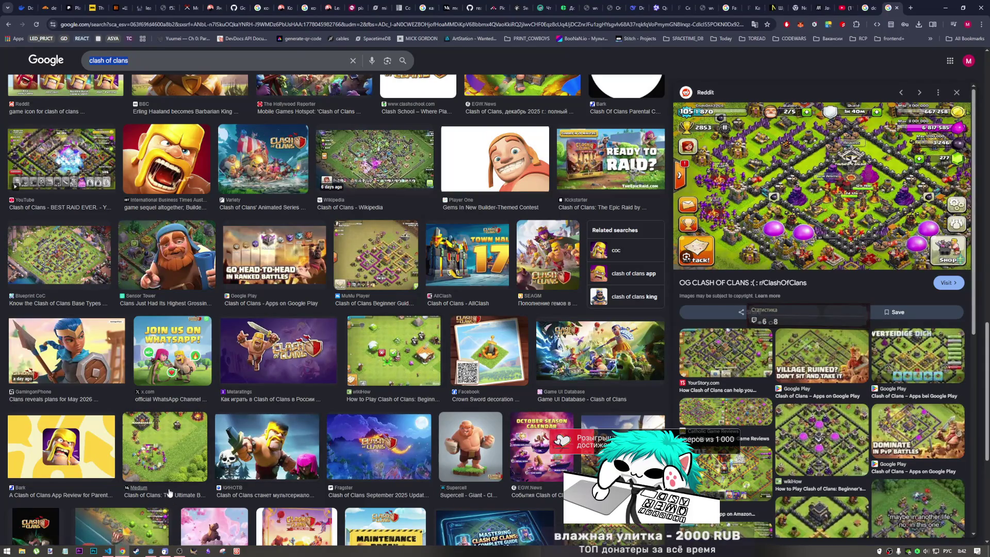
scroll(161, 498, up, 10)
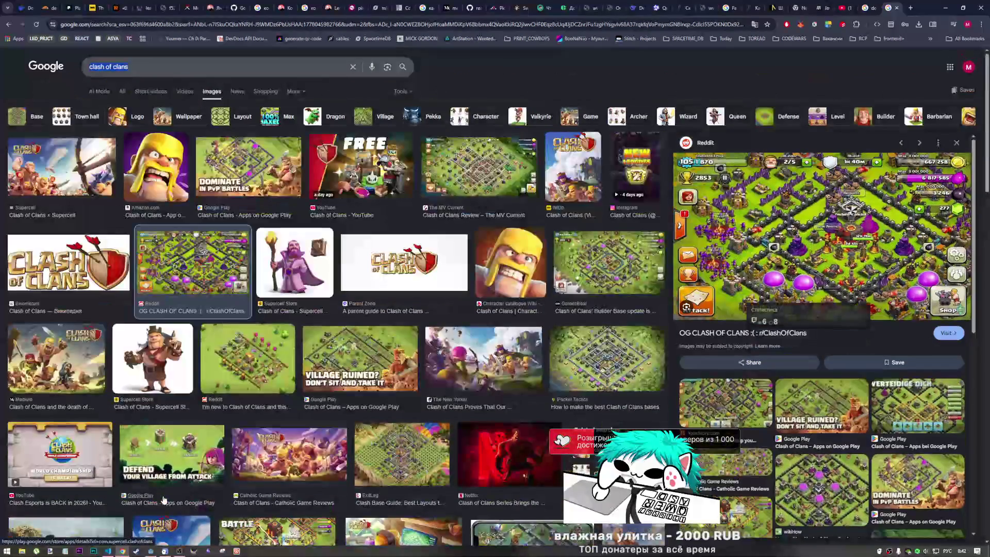
click(166, 64)
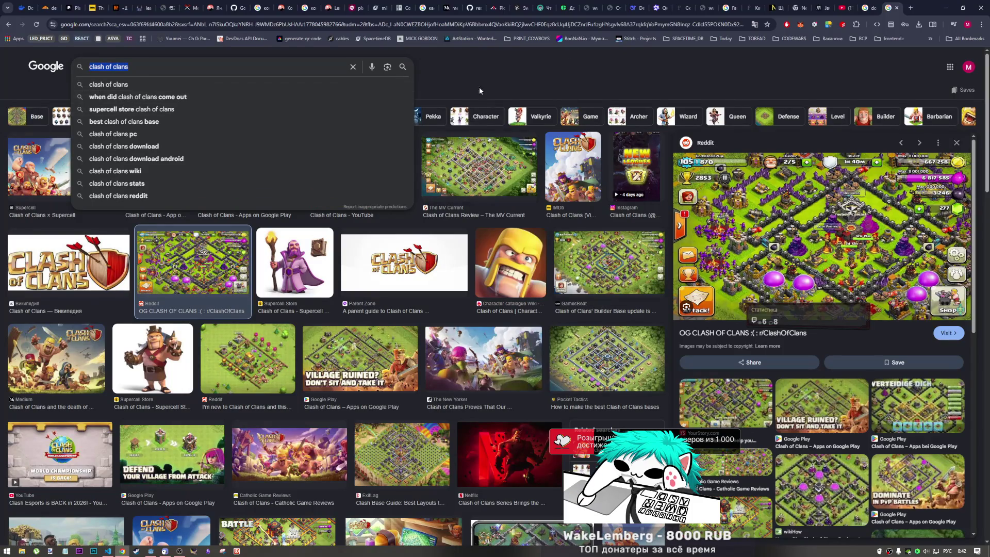
Step: Clear the 'clash of clans' query from the Google search box
click(451, 79)
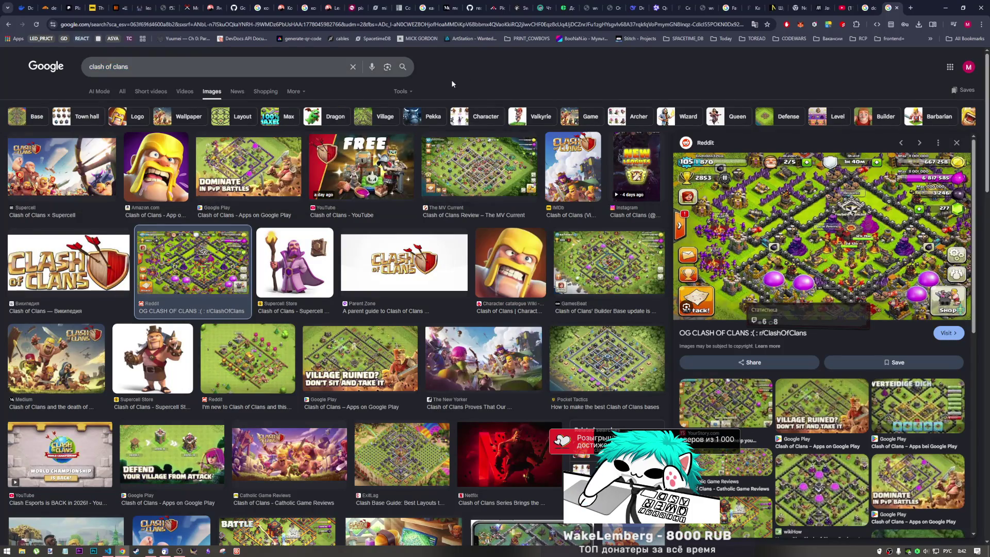
click(353, 66)
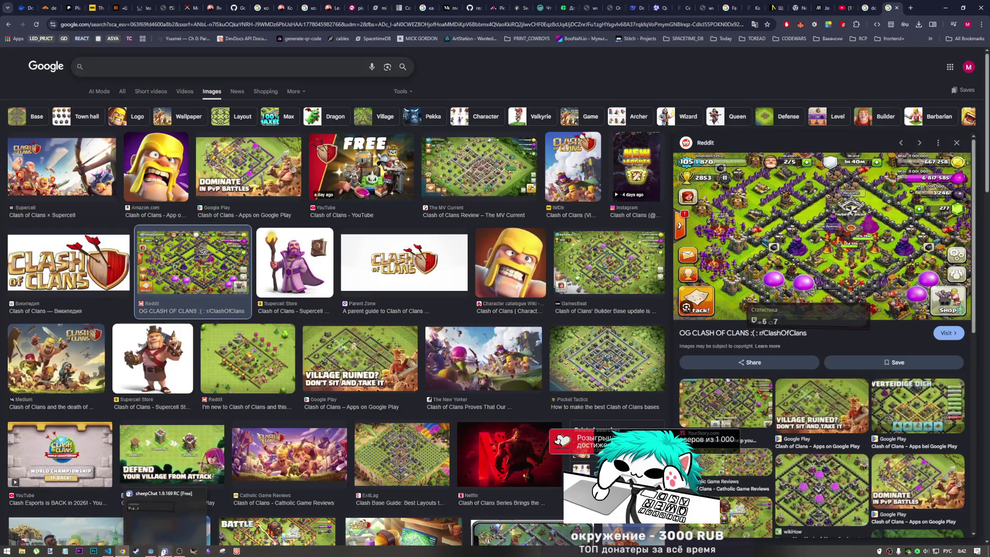
mouse_move(164, 553)
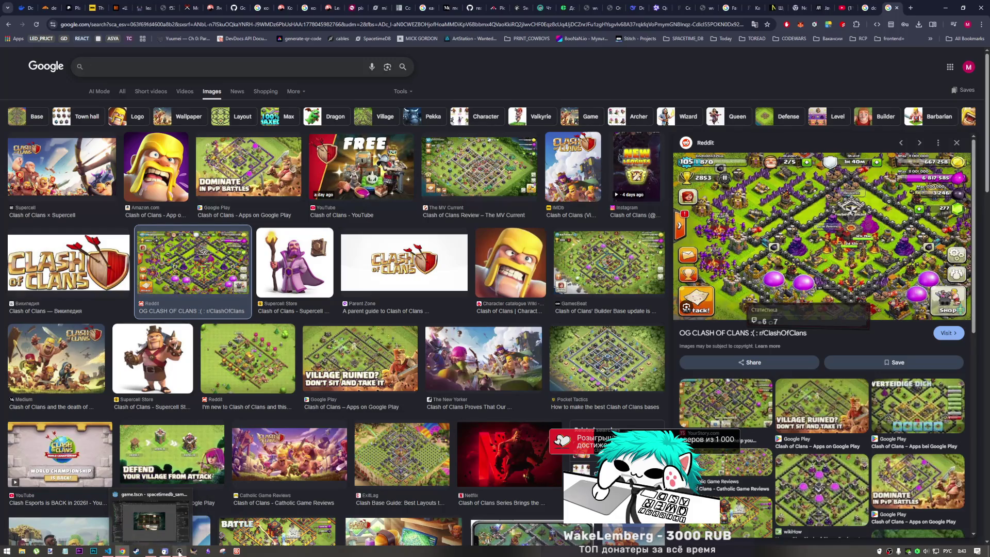
click(221, 505)
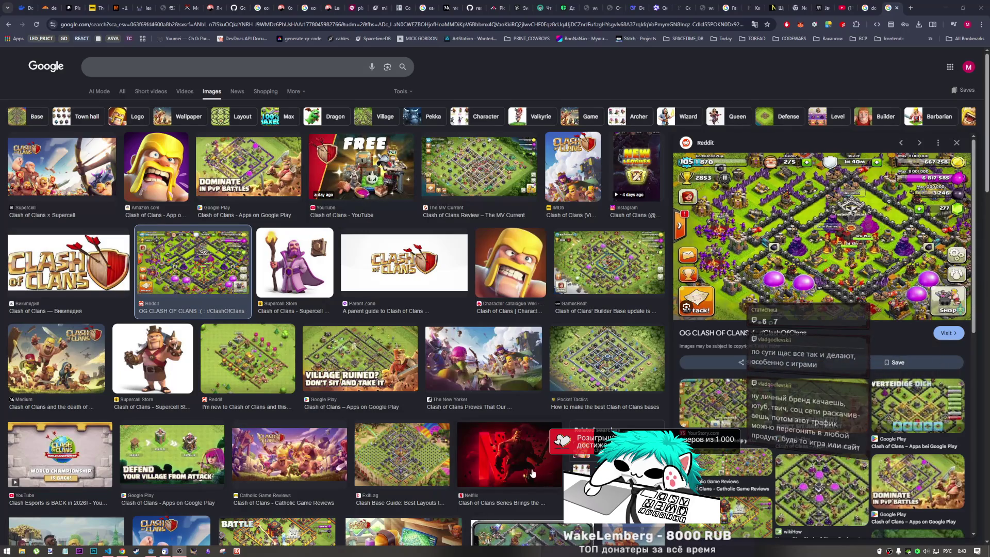
Step: Preview the Netflix Clash of Clans series image, then close the Clash of Clans and doomsday image-search tabs
click(529, 458)
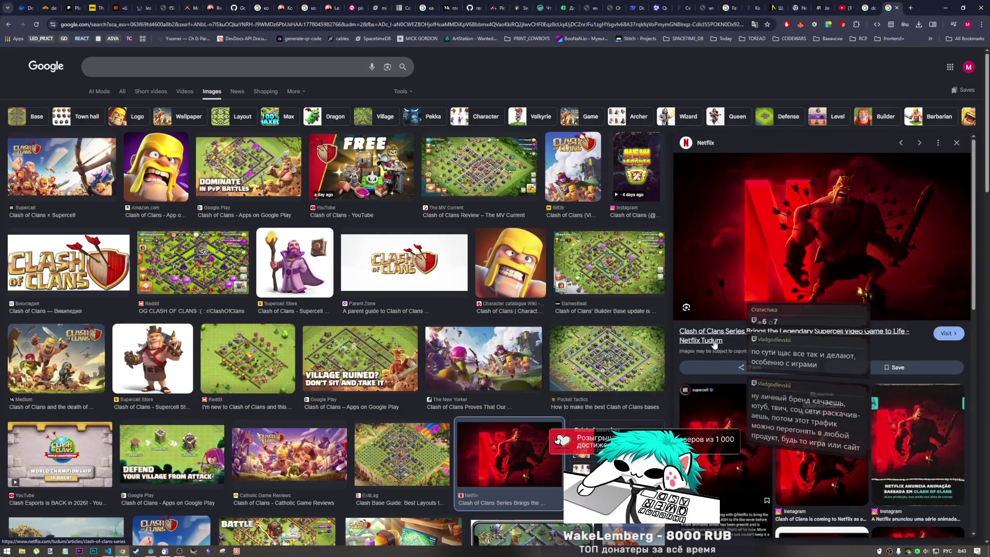
scroll(825, 258, down, 2)
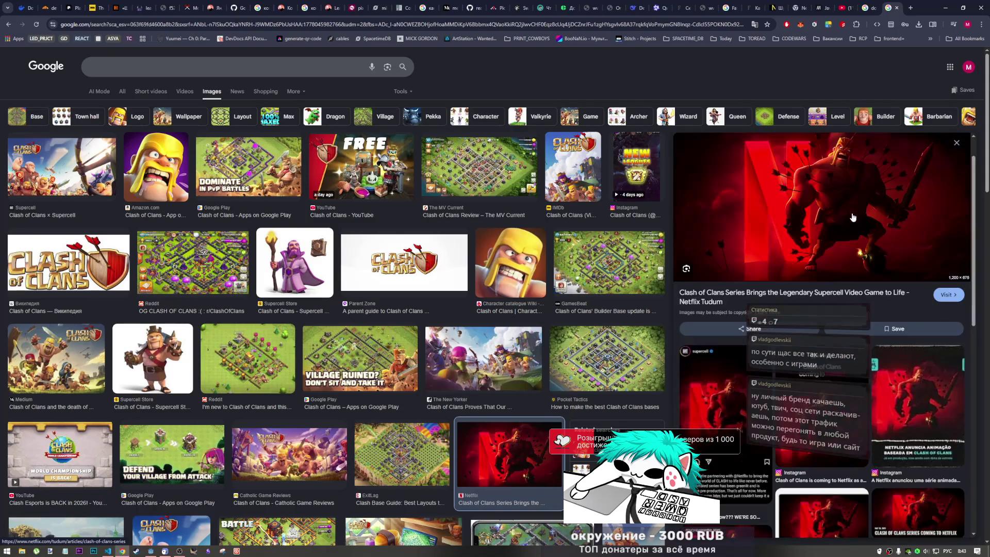
scroll(851, 217, up, 1)
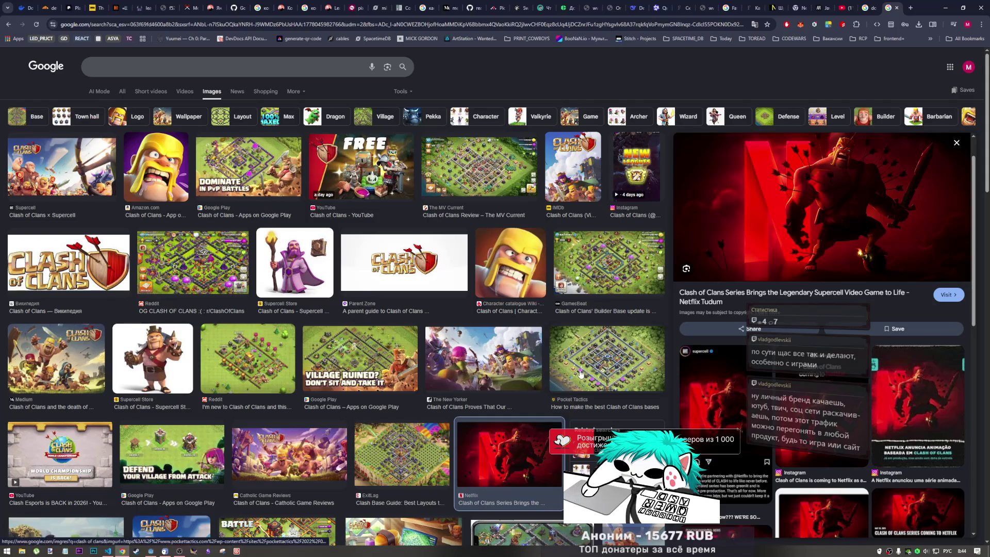
scroll(575, 366, down, 2)
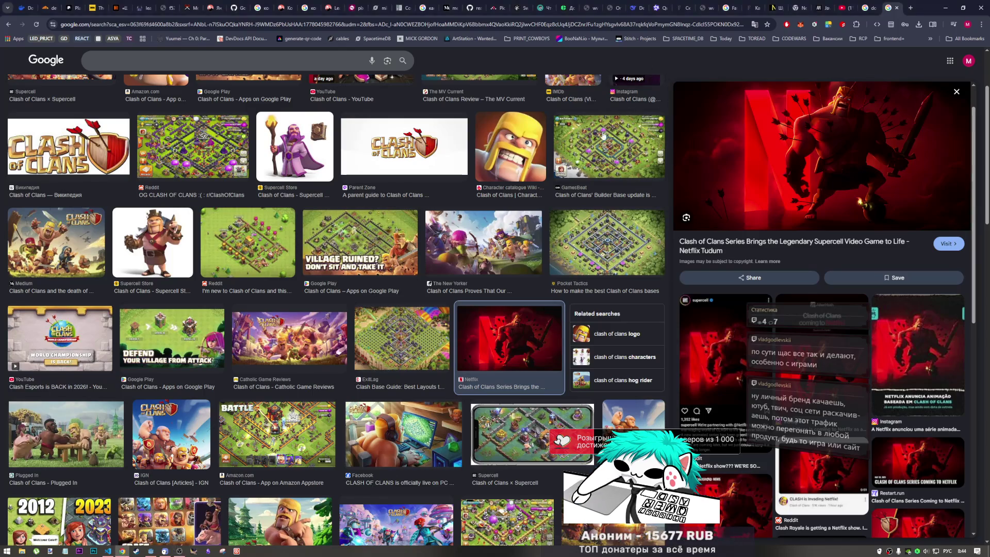
scroll(648, 61, up, 2)
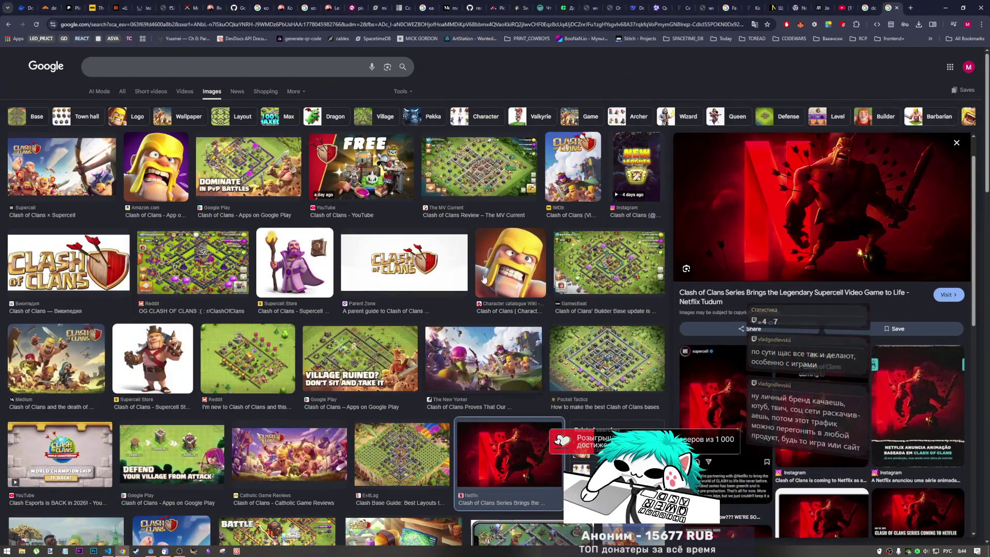
click(898, 7)
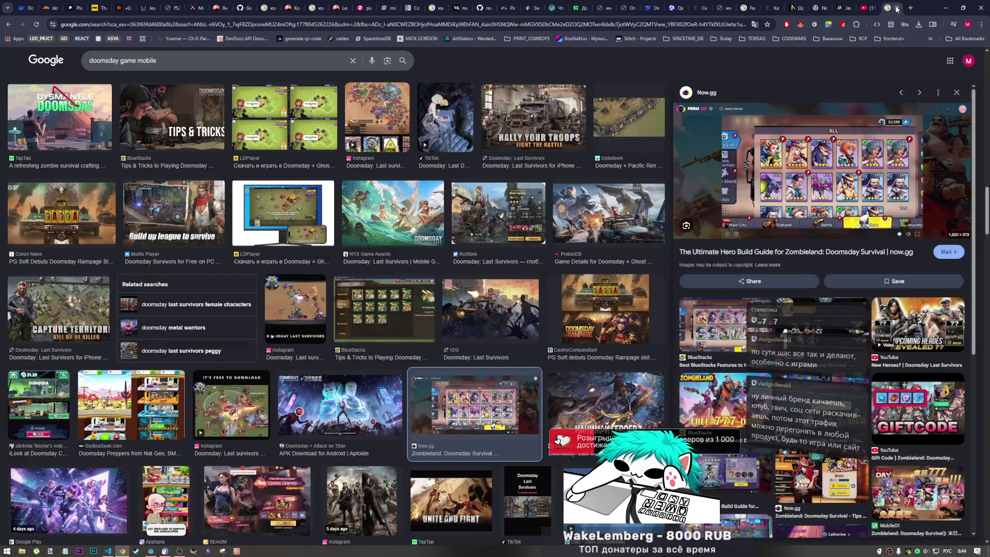
click(897, 8)
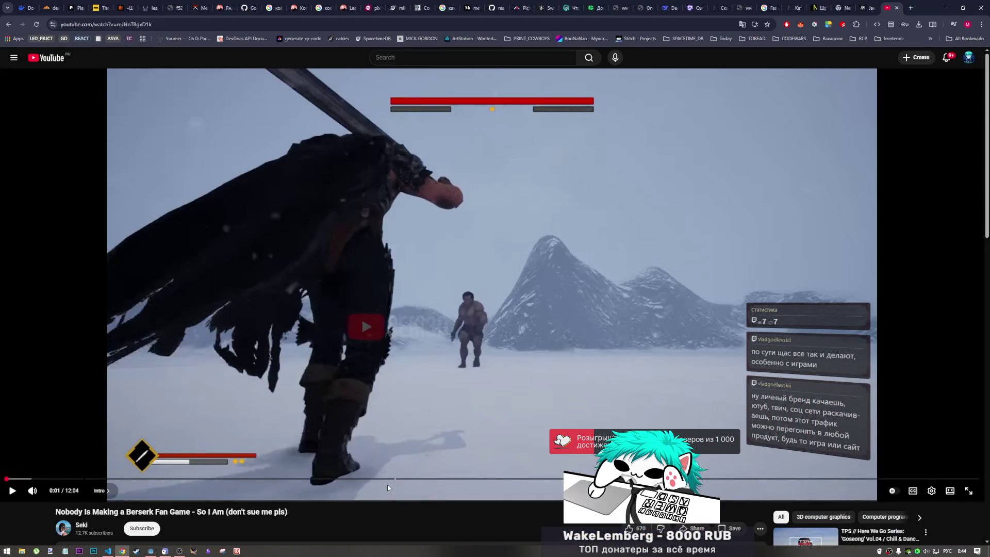
Step: Select the Godot icon in the taskbar from the YouTube Berserk fan-game page
mouse_move(150, 551)
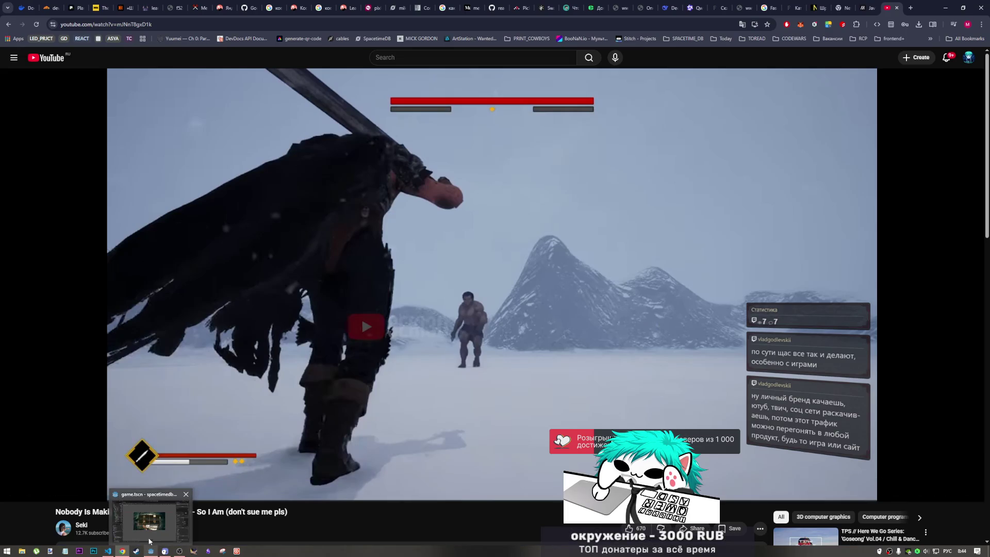
click(179, 542)
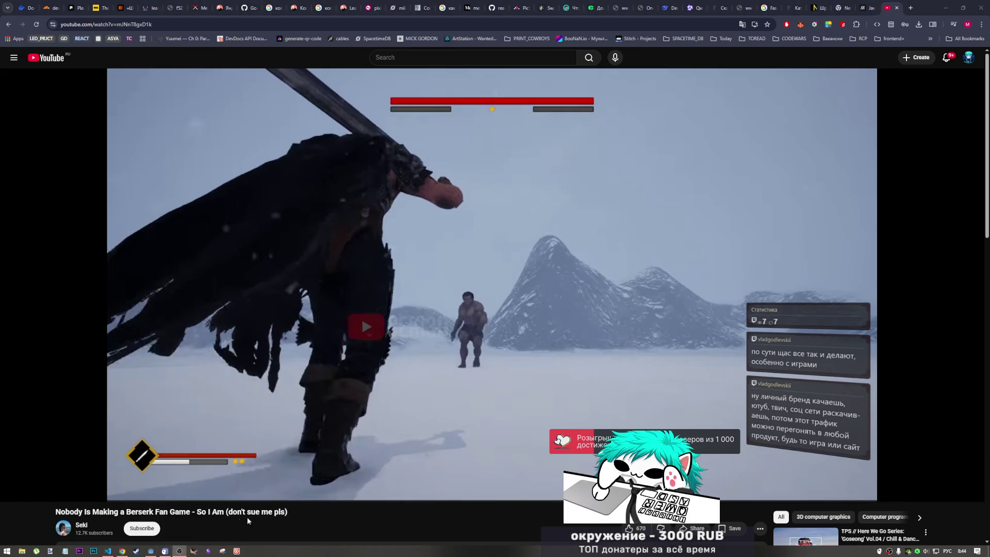